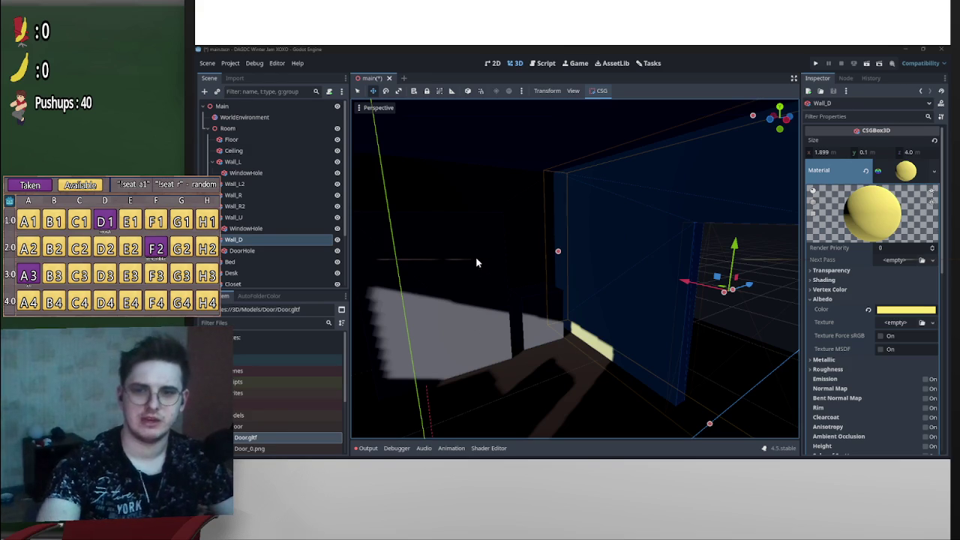
Collapse Room and move DirectionalLight3D to sit directly below WorldEnvironment
key("alt+Tab")
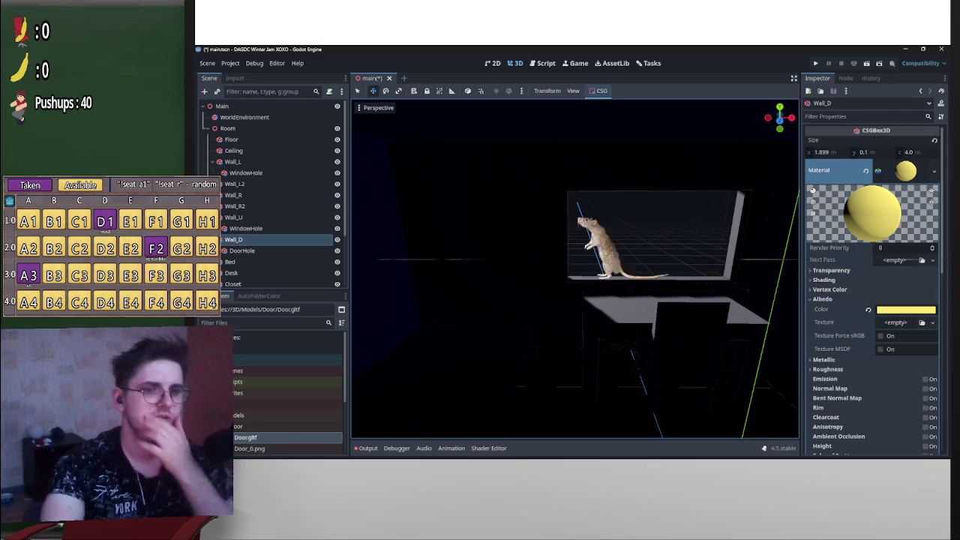
left_click(208, 129)
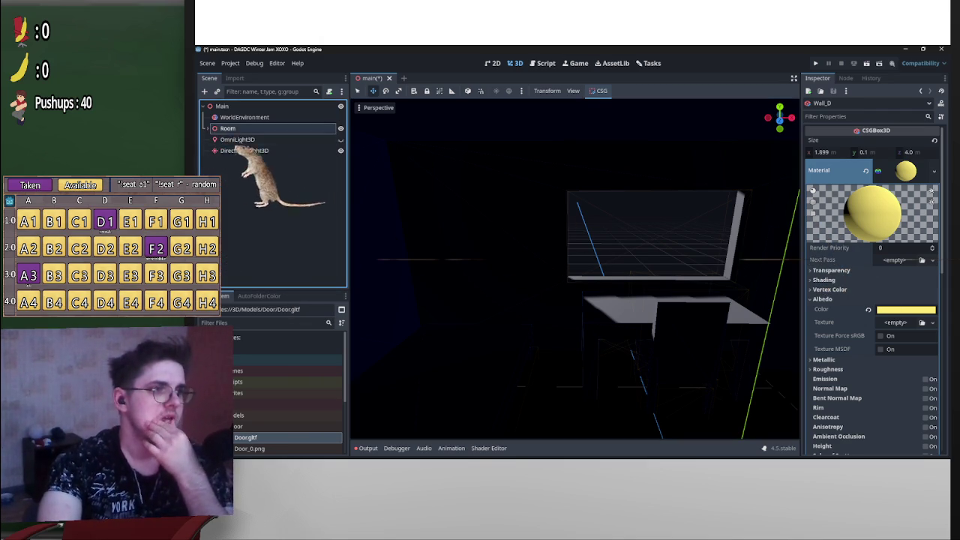
left_click_drag(259, 126, 259, 124)
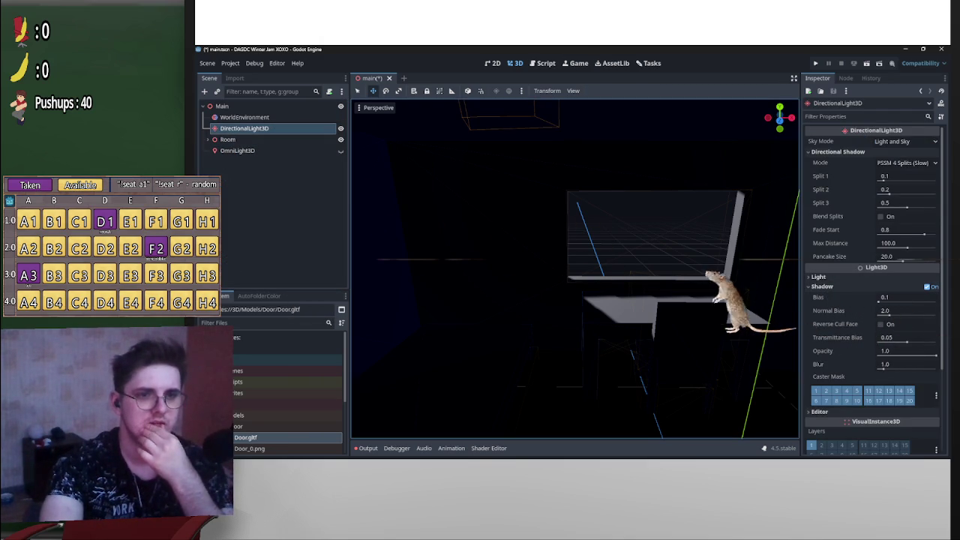
Try grey light colours e6e6e6 and cacaca, then revert the directional light to white ffffff
left_click(819, 276)
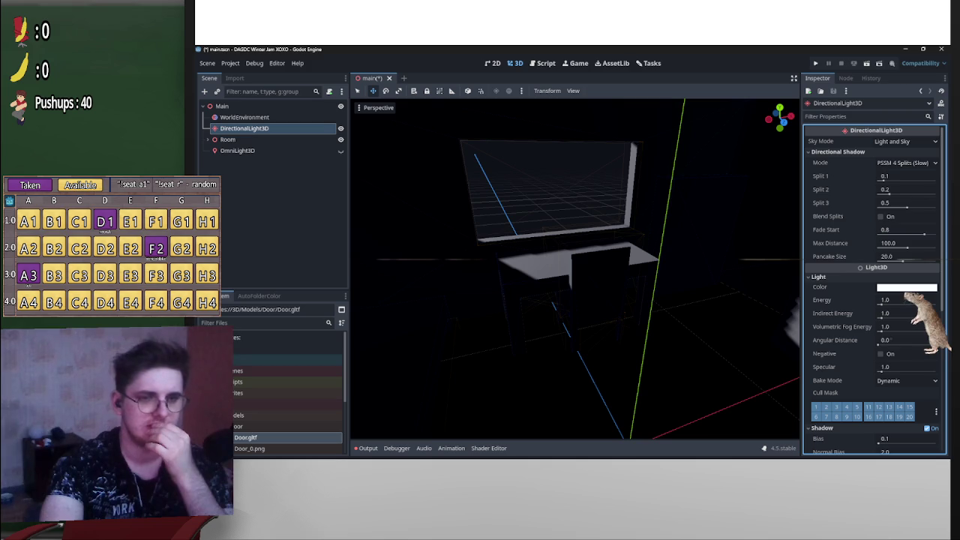
left_click(906, 288)
type("e6e6e6")
key("Return")
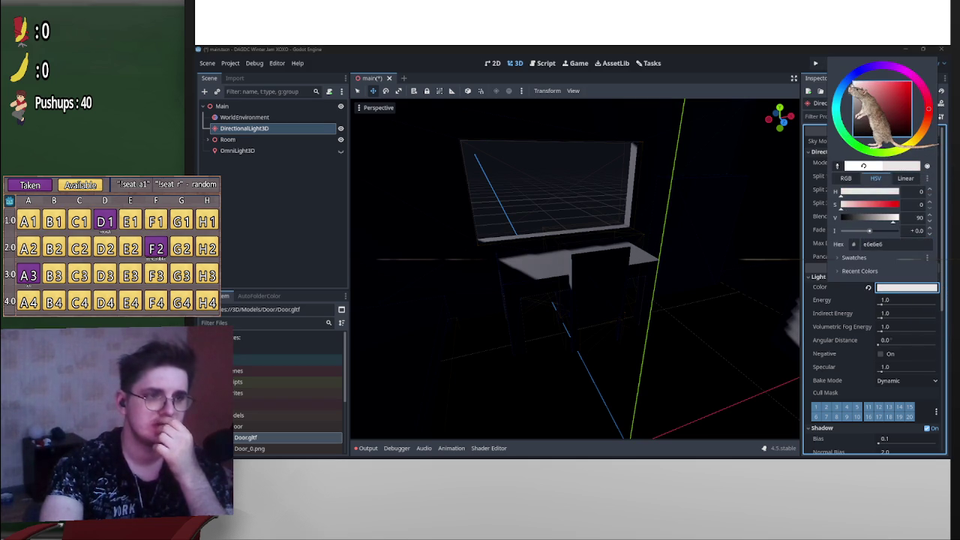
type("cacaca")
key("Return")
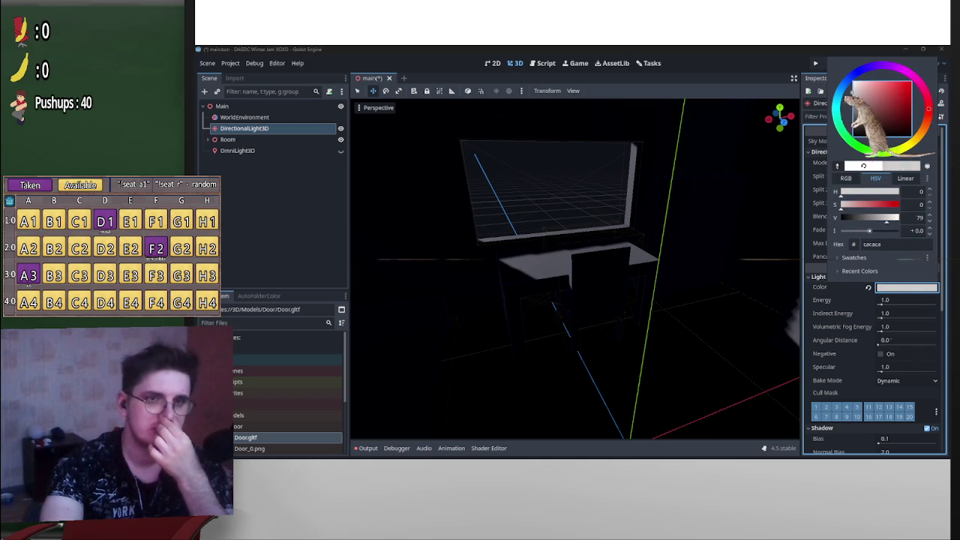
type("ffffff")
key("Return")
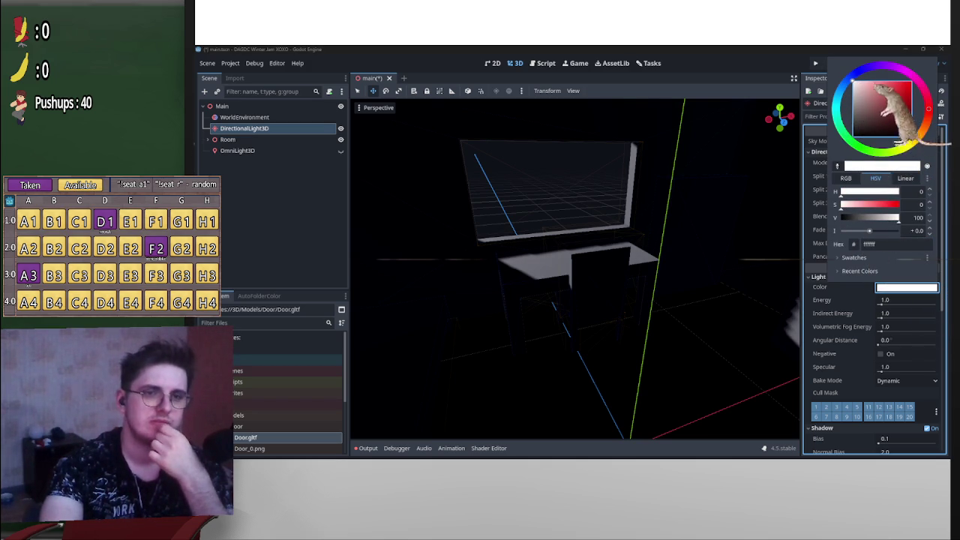
Set the light colour to pale blue c6d1ff, desaturate and dim it, and nudge energy lower
type("c6d1ff")
key("Return")
left_click_drag(867, 81, 861, 89)
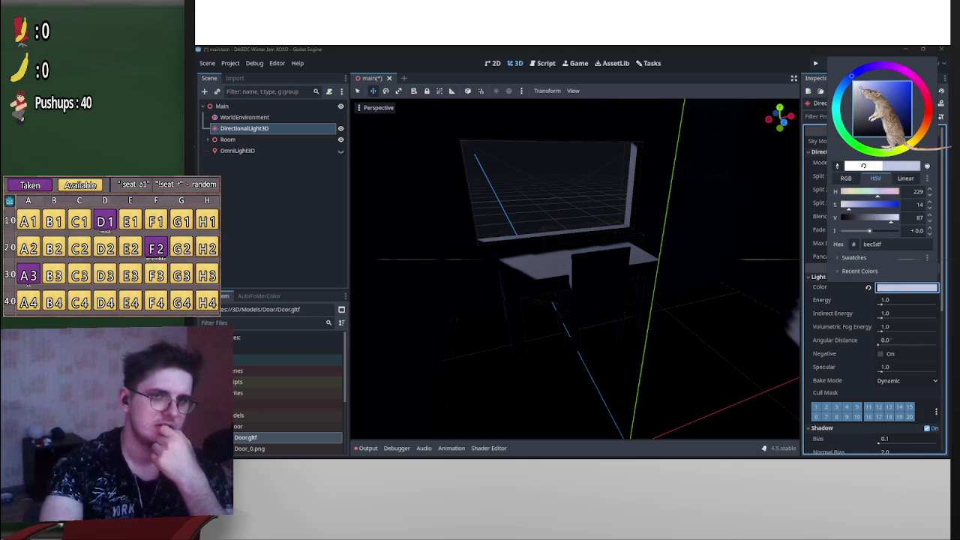
left_click(885, 300)
left_click_drag(885, 300, 882, 304)
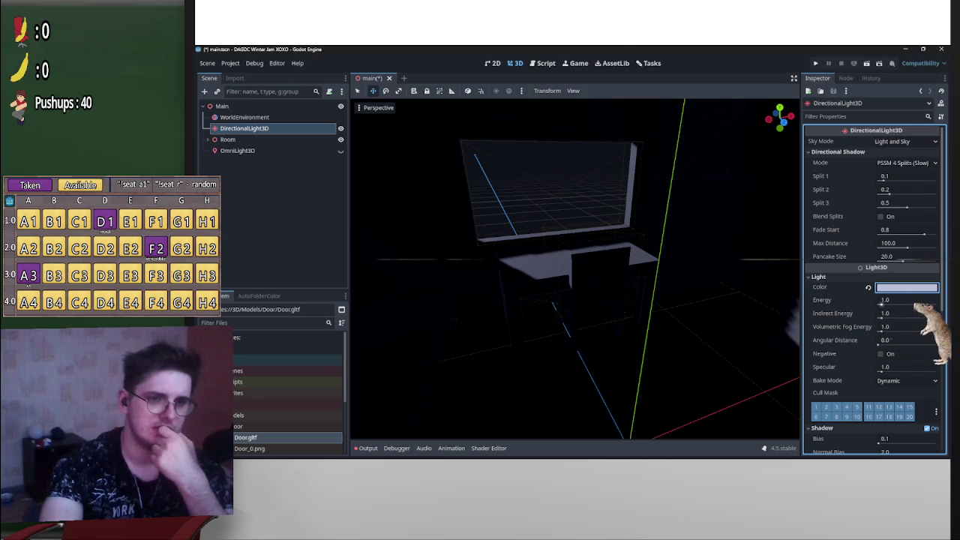
left_click(900, 300)
Test Volumetric Fog Energy 1.25 and a larger Angular Distance, then reset both to defaults
left_click_drag(574, 270, 510, 270)
left_click(904, 326)
type("1.25")
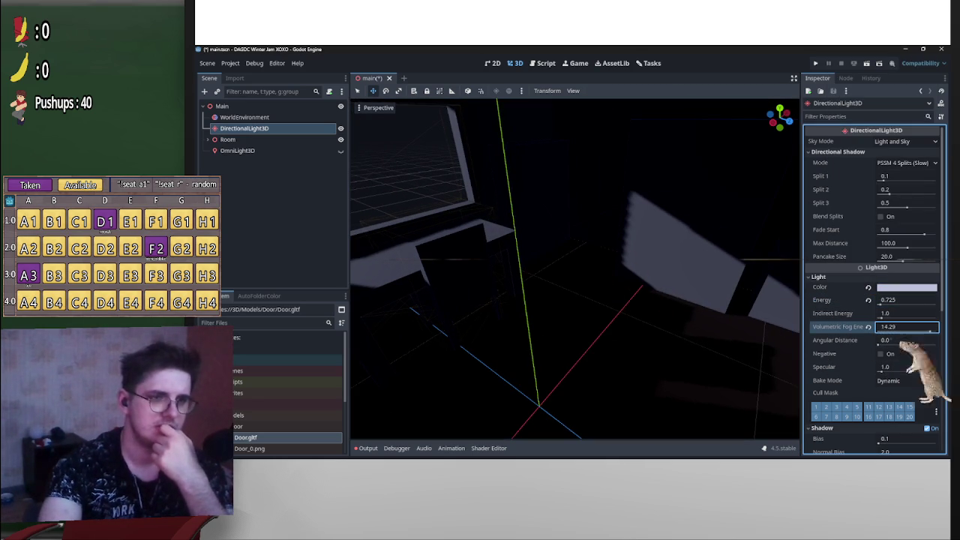
left_click(869, 326)
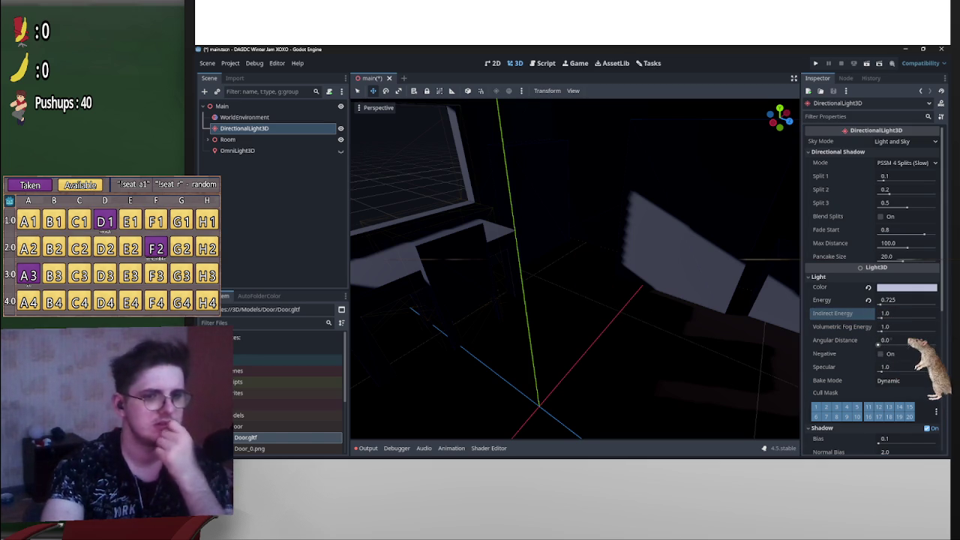
left_click_drag(903, 340, 934, 340)
left_click(868, 340)
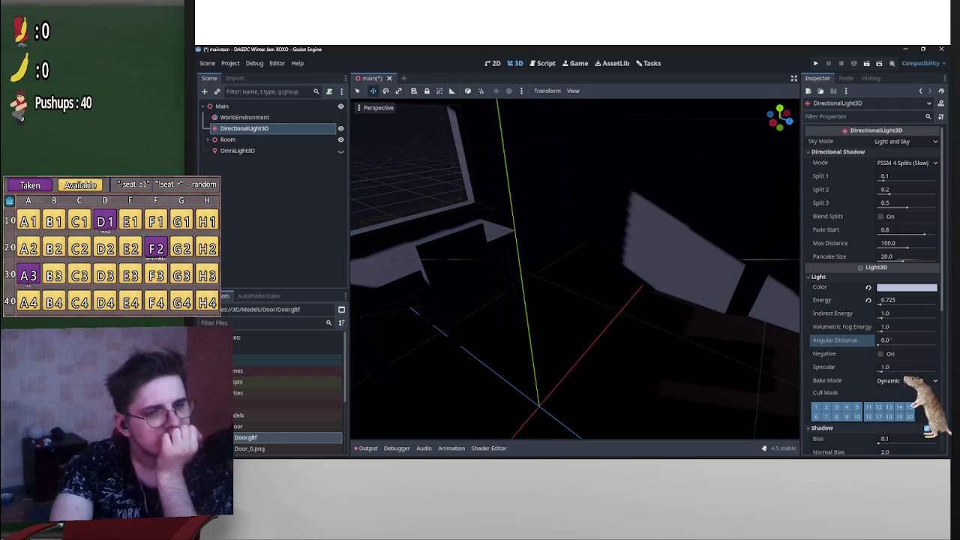
Raise the light's Specular to 1.1 and lower its Energy to 0.12
left_click_drag(883, 369, 894, 367)
left_click_drag(574, 270, 517, 270)
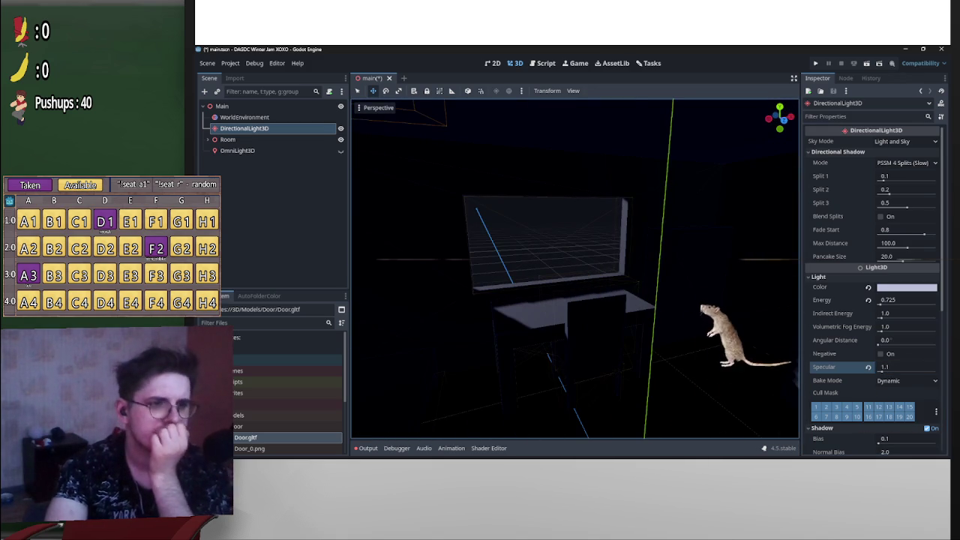
left_click(906, 300)
type("0.12")
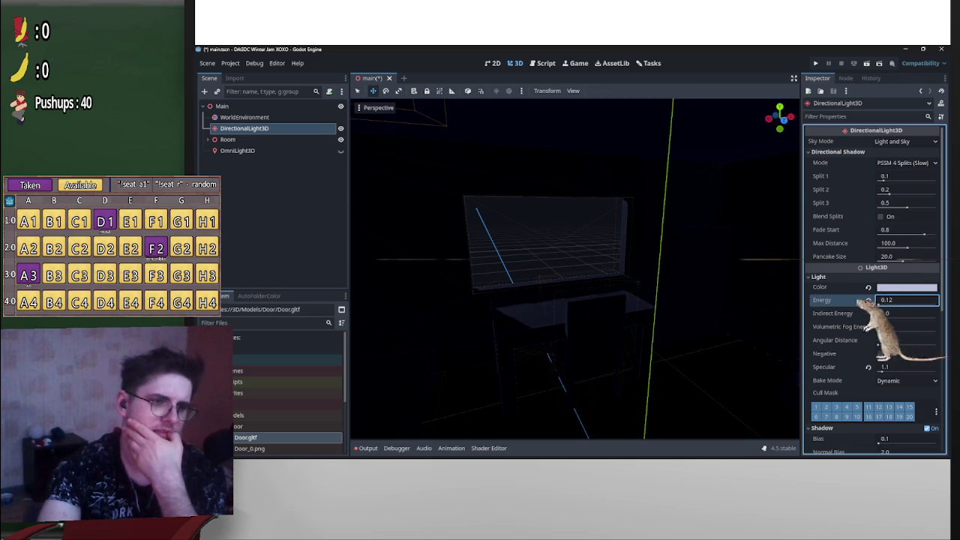
key("Return")
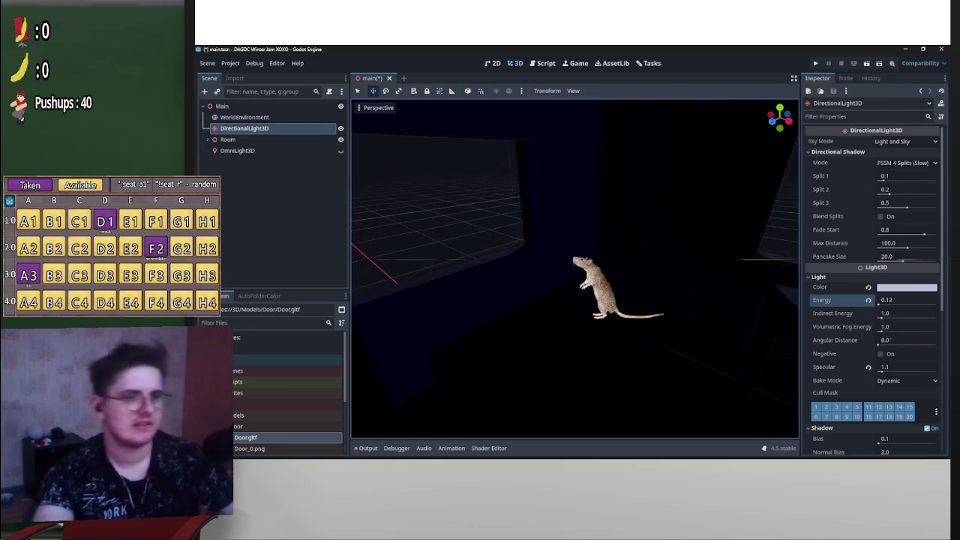
Lower Energy further to 0.045 and enter 0.08515 for shadow Split 1
left_click(906, 300)
type("0.045")
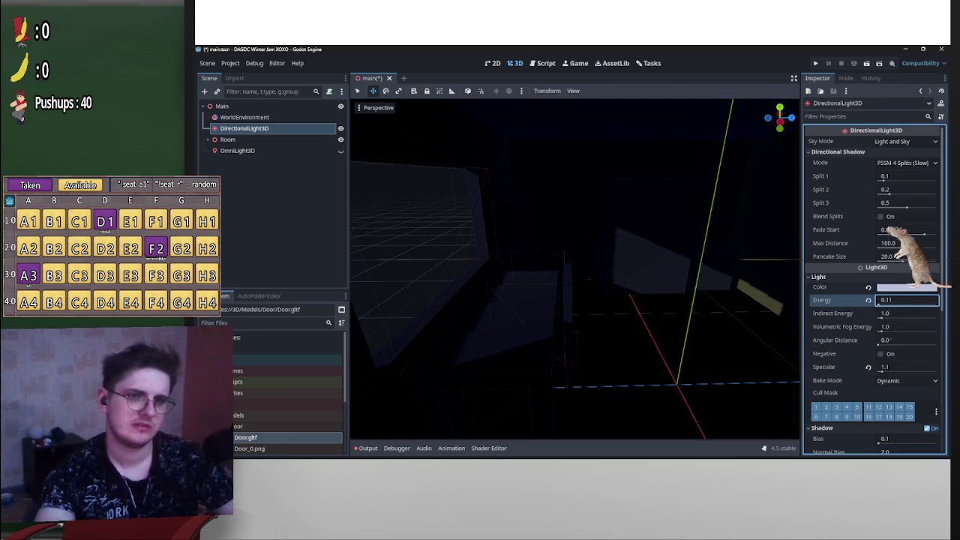
left_click(906, 176)
type("0.085")
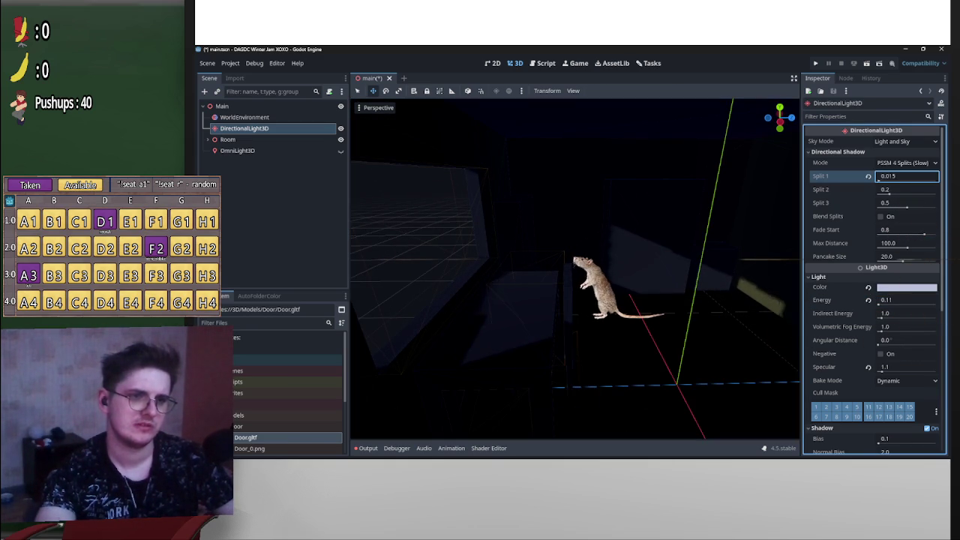
type("15")
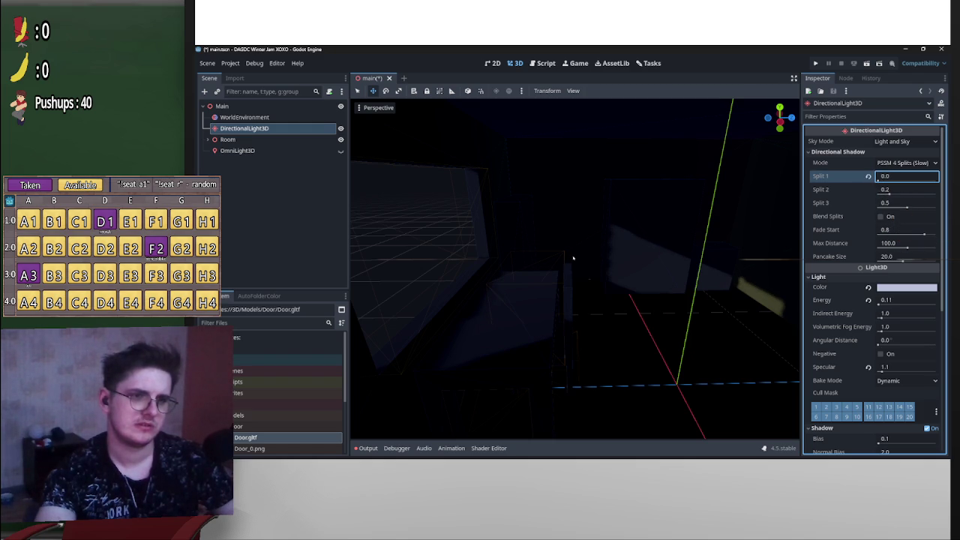
Set Split 2 to 0.035 and Split 3 to 0.9365, and enable Blend Splits
left_click(890, 189)
type("0.245")
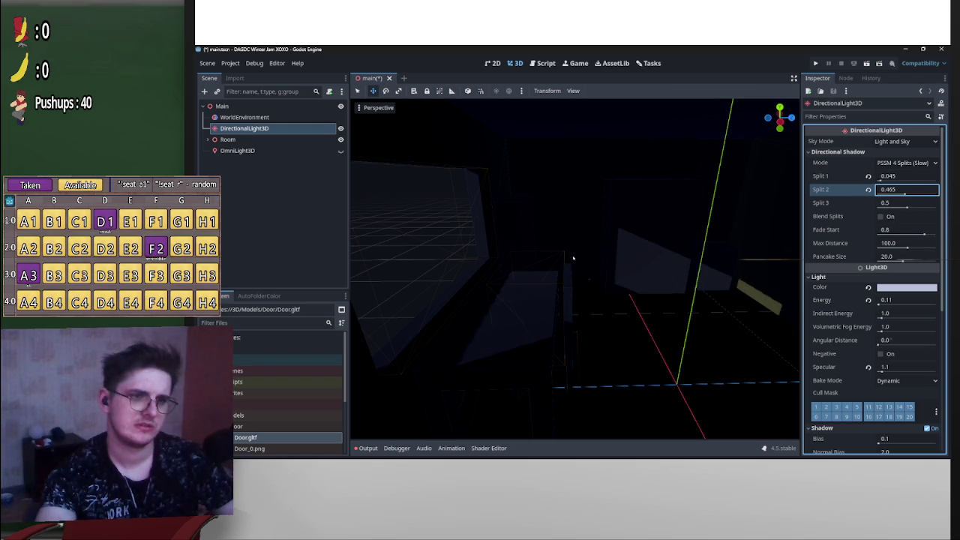
key("BackSpace")
key("BackSpace")
type("3")
key("BackSpace")
key("BackSpace")
type("2")
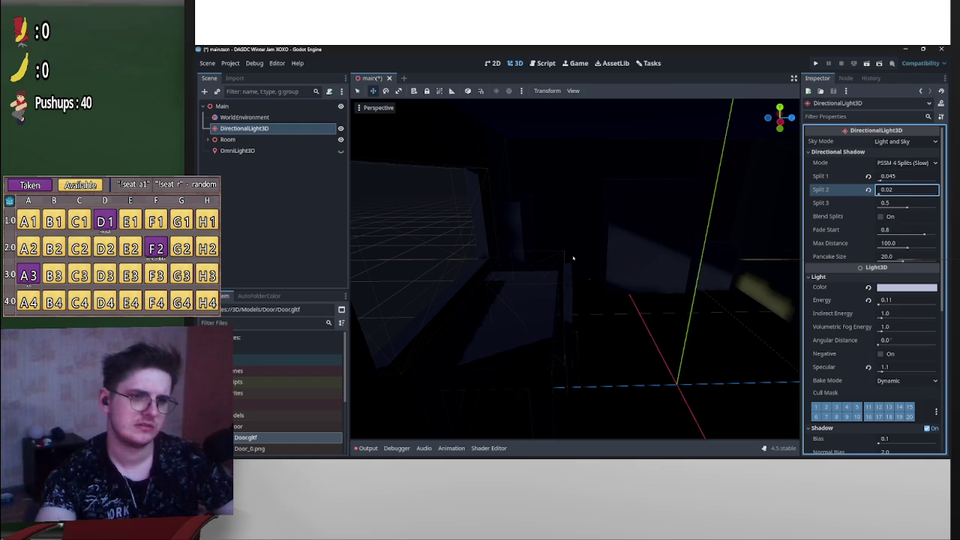
key("BackSpace")
type("35")
left_click(897, 206)
type("0.93")
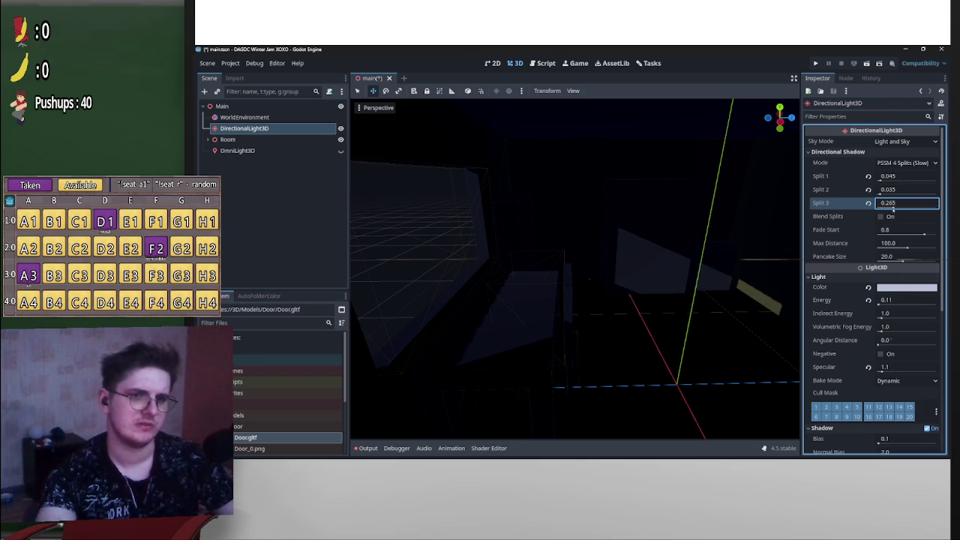
type("65")
key("Tab")
key("space")
Raise Split 1 to 0.383 while orbiting the view to inspect the shadows
left_click_drag(558, 257, 573, 258)
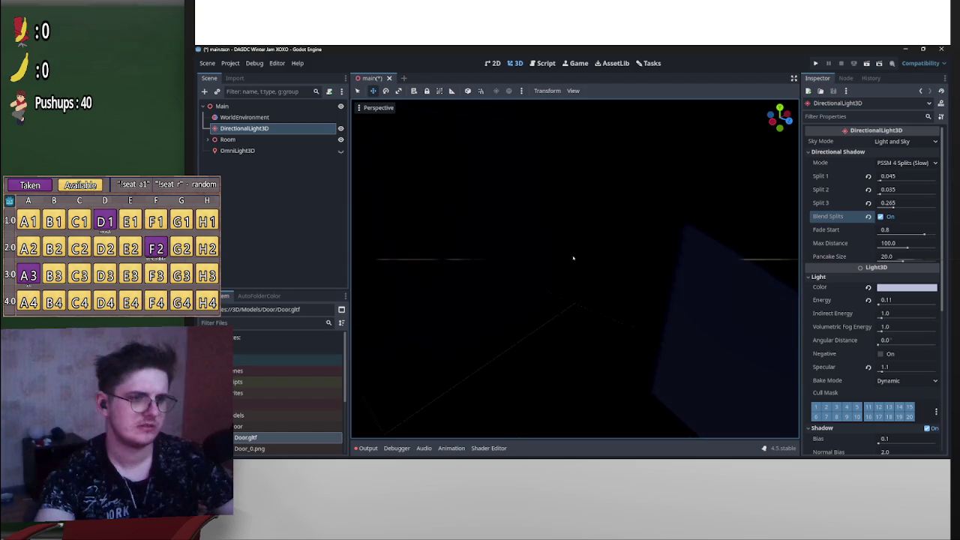
left_click(891, 204)
left_click(883, 190)
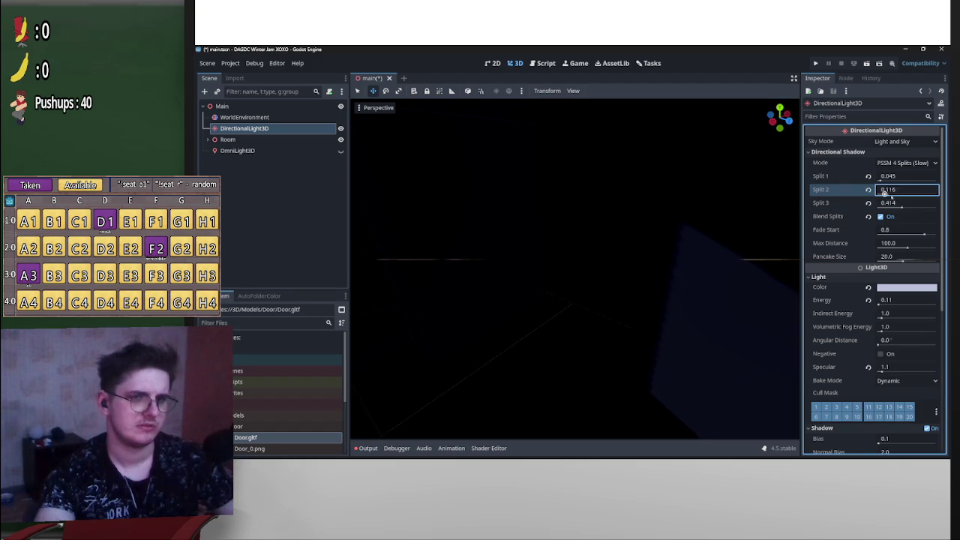
left_click_drag(570, 258, 794, 216)
left_click_drag(881, 181, 916, 195)
left_click_drag(570, 260, 573, 258)
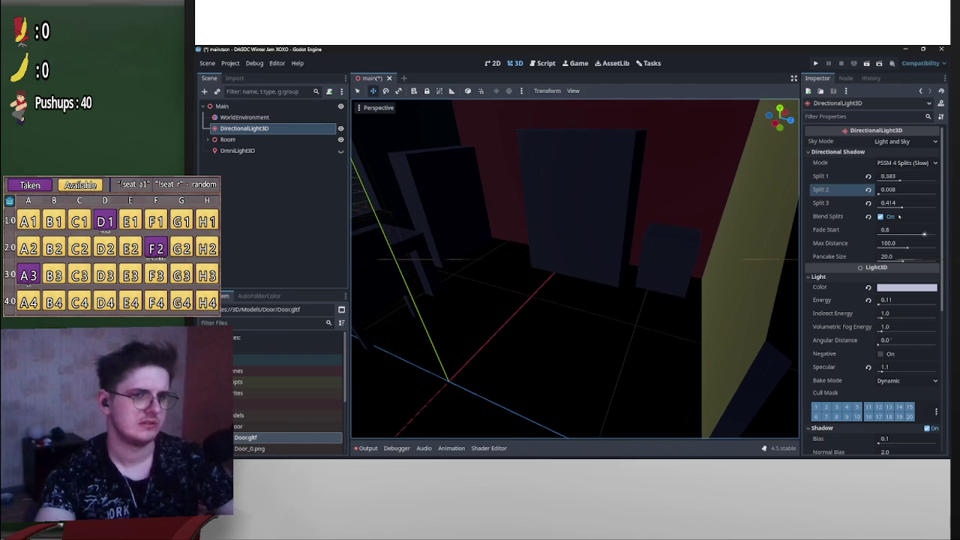
Set Split 2 to 0.61 and settle Split 3 at 0.759, checking the shadows
left_click(882, 192)
key("BackSpace")
type("2")
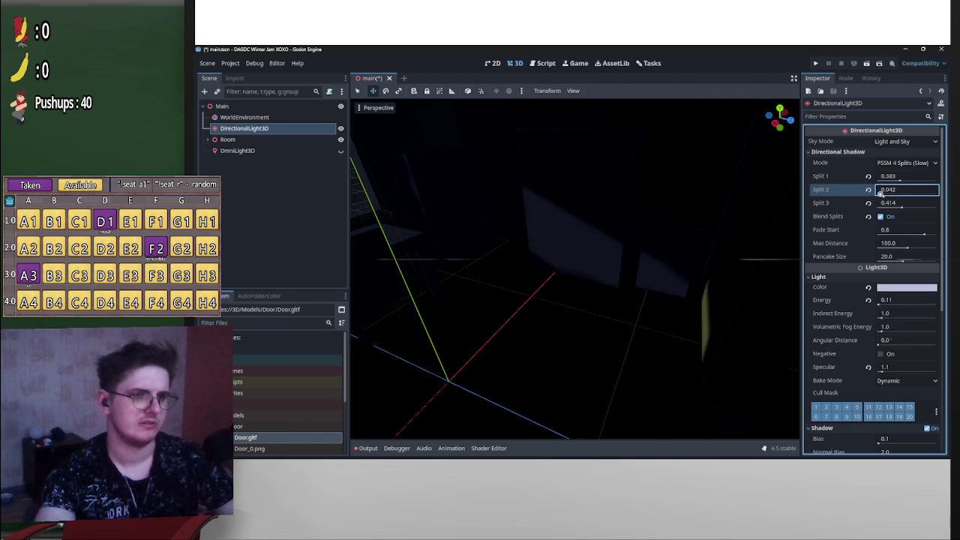
left_click_drag(570, 260, 720, 210)
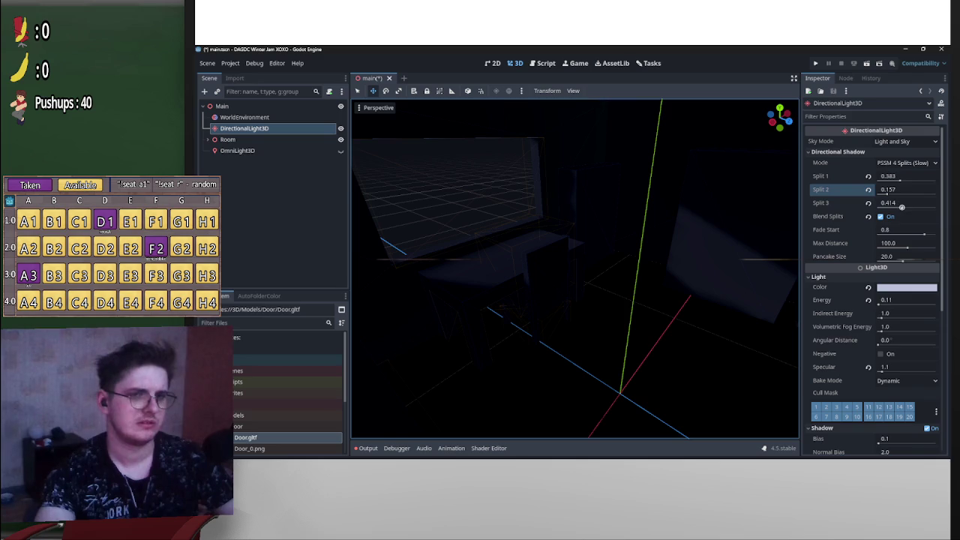
left_click_drag(887, 194, 915, 194)
left_click(903, 208)
left_click_drag(572, 257, 574, 258)
Rotate the directional light about -6.5 degrees around Y, then fly through the room
key("e")
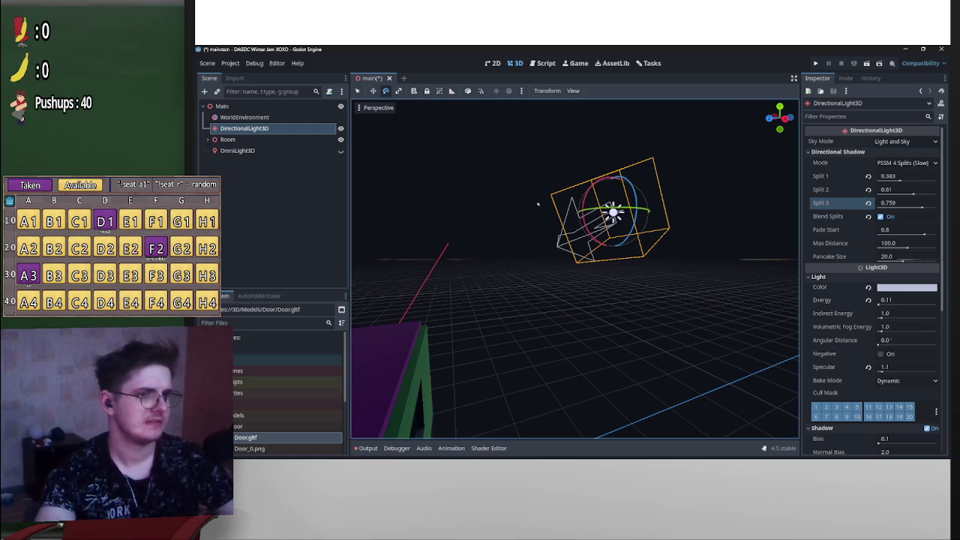
left_click_drag(638, 211, 634, 214)
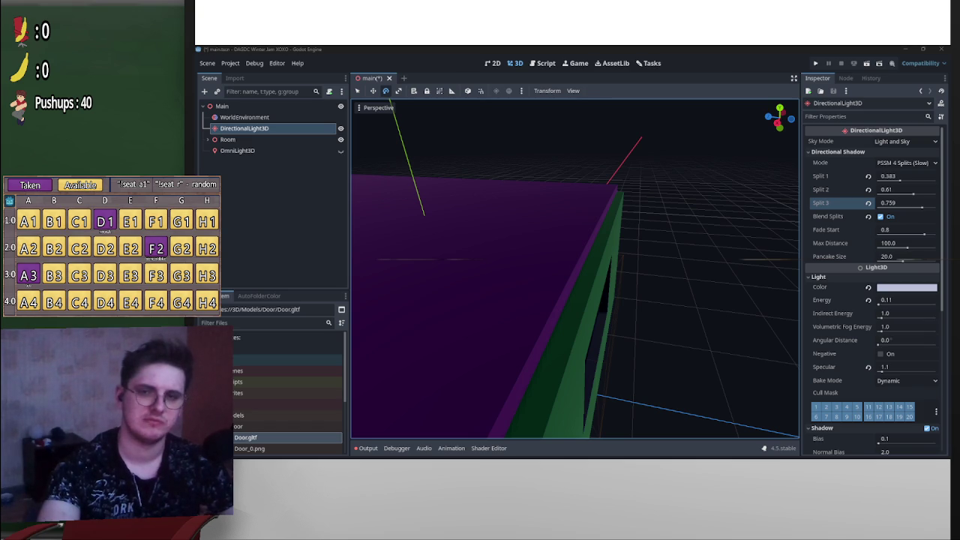
left_click_drag(763, 225, 572, 260)
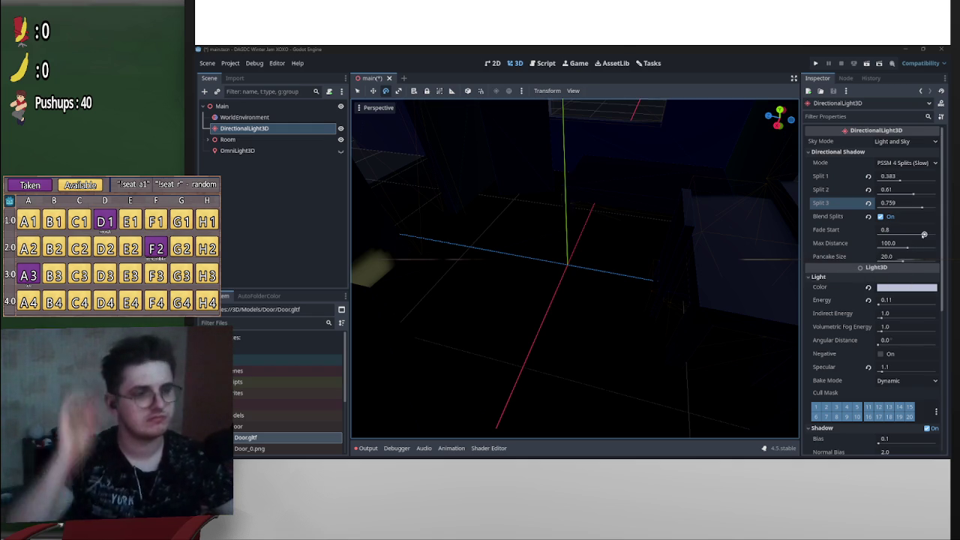
left_click_drag(613, 250, 572, 258)
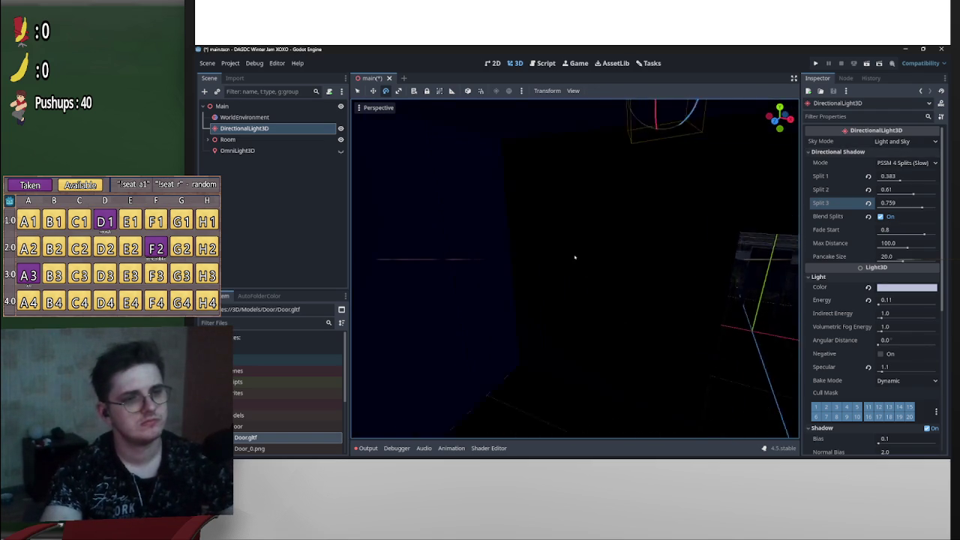
Navigate the viewport toward the table by the green wall and select the chair
scroll(573, 258, "down", 5)
scroll(573, 258, "up", 6)
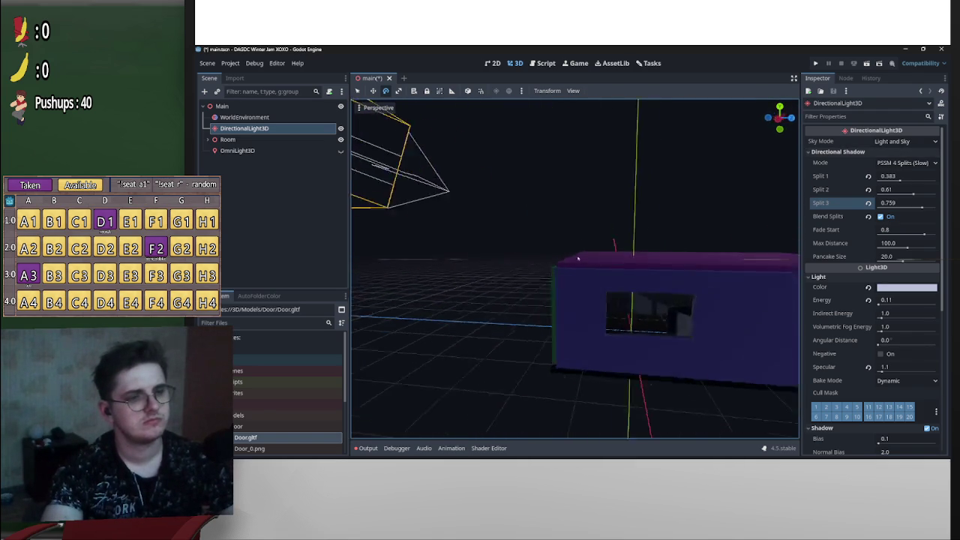
scroll(573, 258, "down", 3)
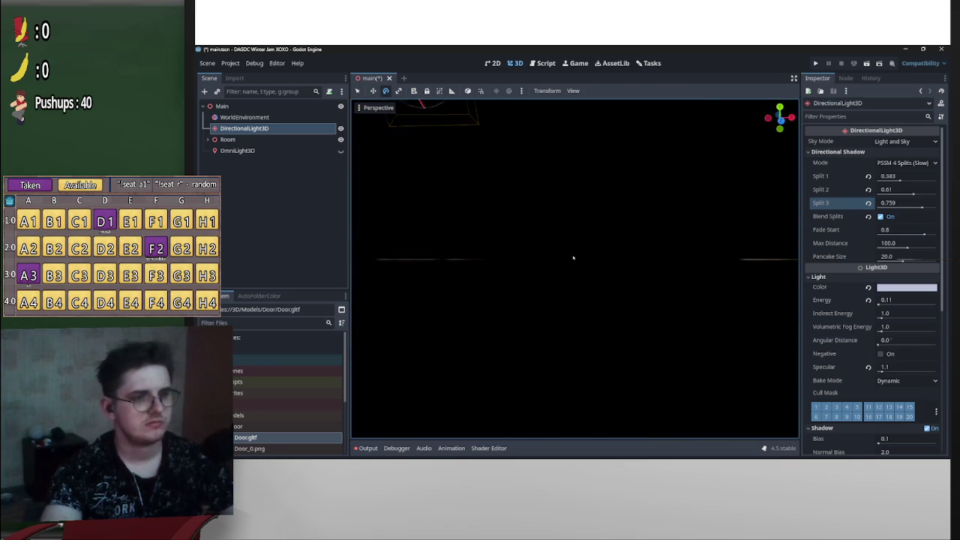
scroll(573, 258, "up", 4)
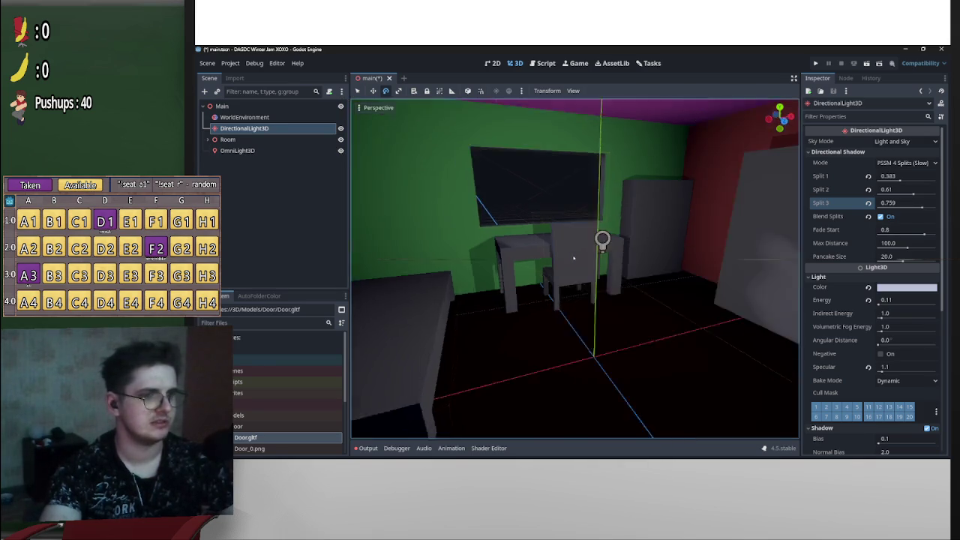
scroll(573, 258, "up", 3)
key("KP_4")
key("KP_4")
key("KP_8")
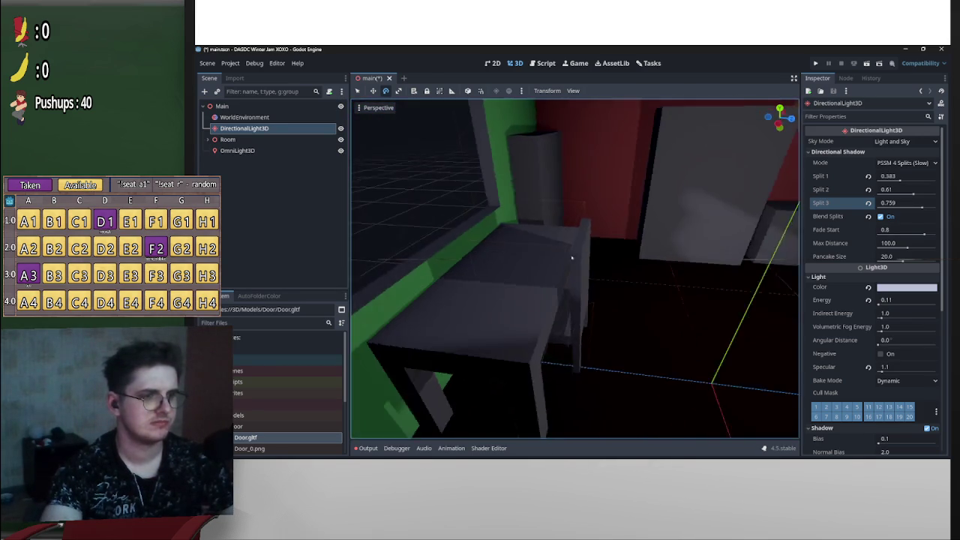
key("KP_4")
key("KP_4")
key("KP_4")
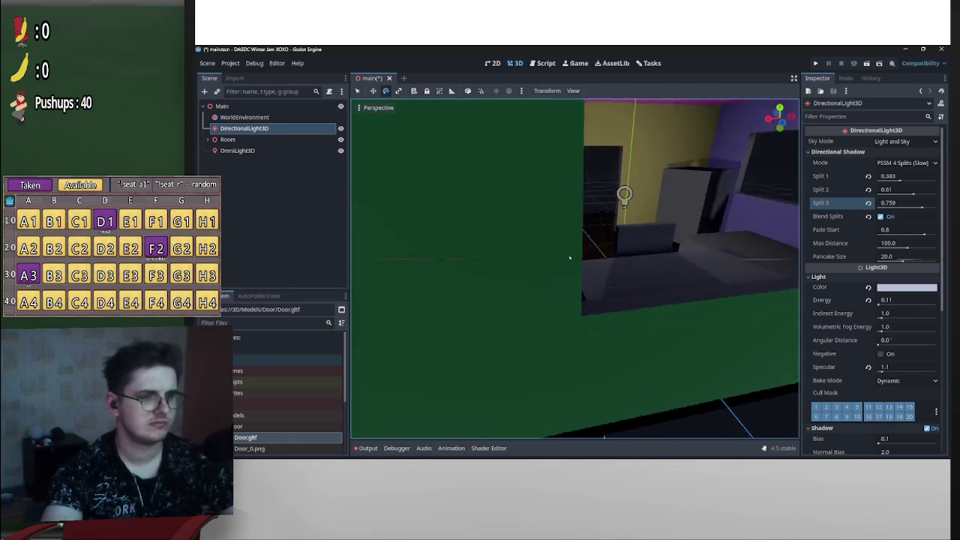
key("KP_4")
key("KP_4")
key("KP_4")
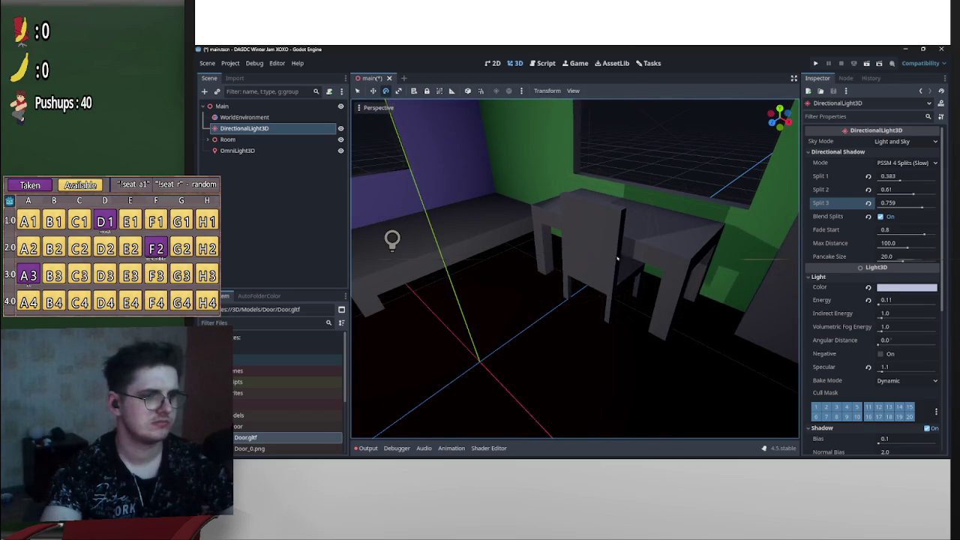
left_click(601, 275)
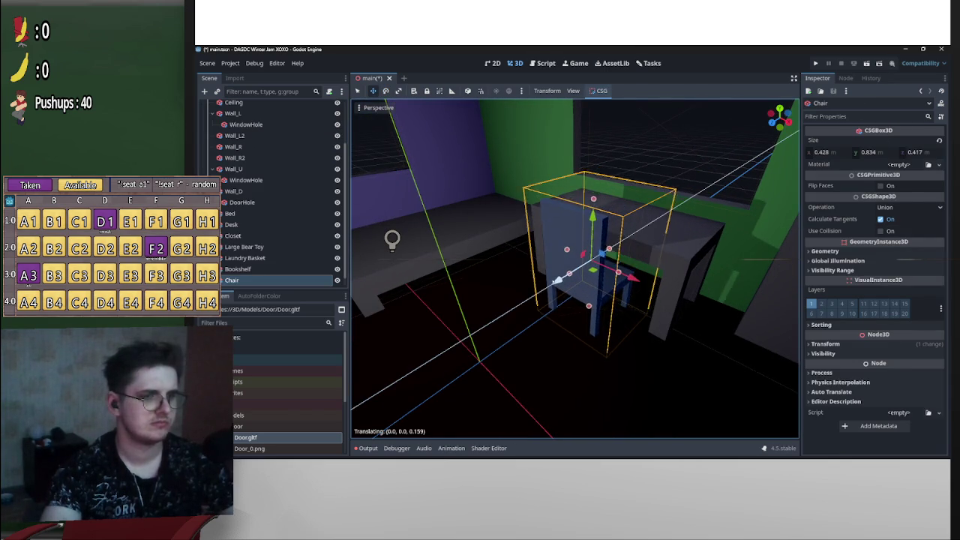
key("KP_2")
key("KP_4")
key("KP_4")
key("KP_4")
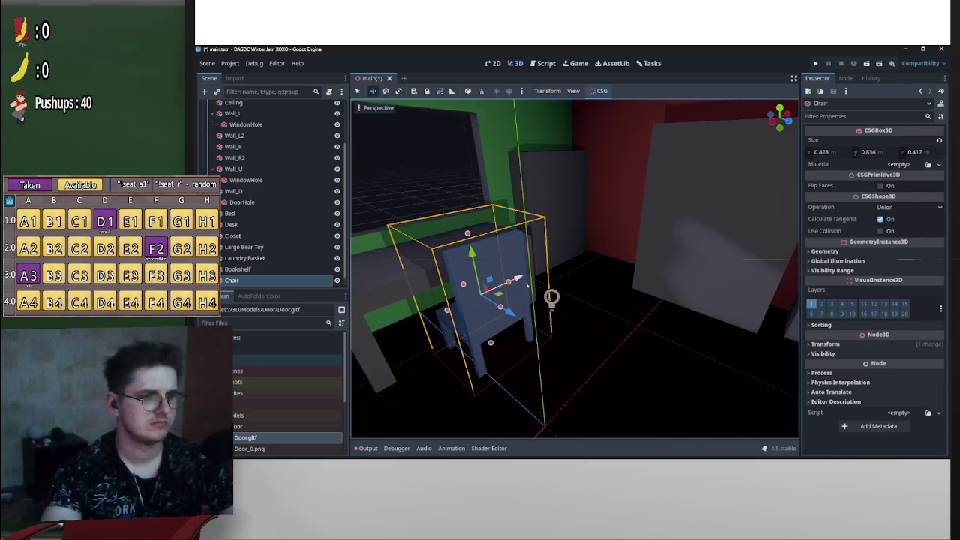
scroll(270, 195, "up", 5)
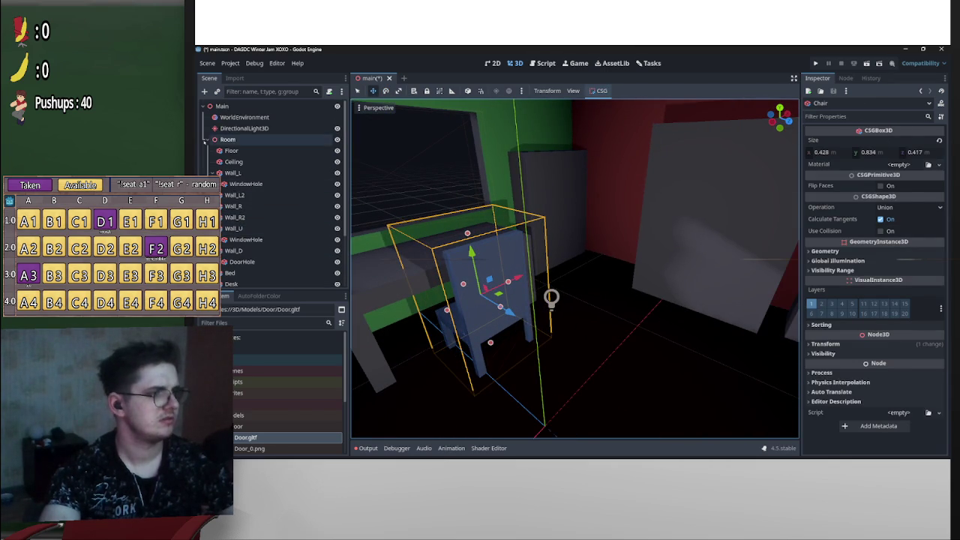
Collapse Room, move OmniLight3D above it, and lift the light slightly upward
left_click(210, 139)
left_click_drag(239, 150, 237, 135)
left_click_drag(549, 259, 574, 187)
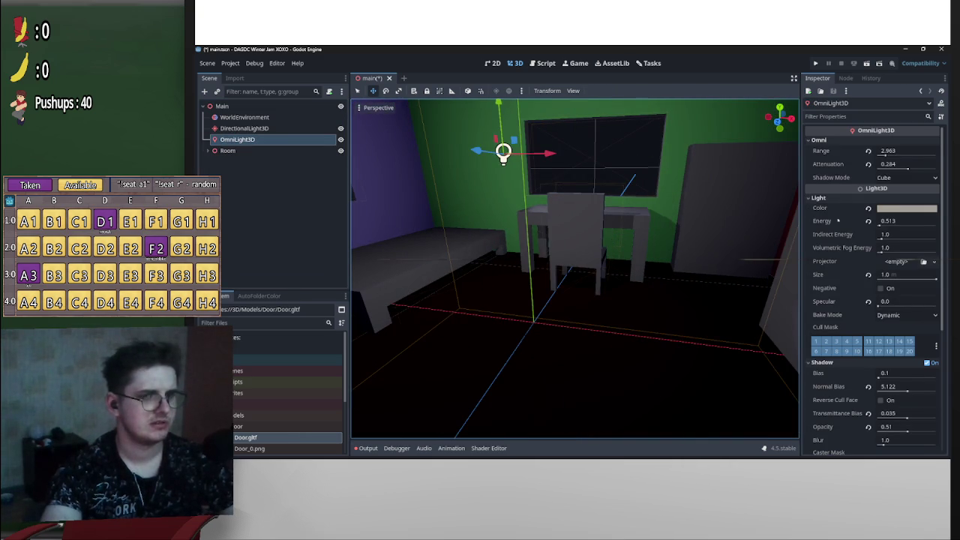
Tune the omni light to Attenuation 1.155, Energy 0.668 and Range 2.888
left_click_drag(904, 165, 909, 169)
mouse_move(570, 270)
left_mouse_down()
mouse_move(600, 210)
mouse_move(593, 187)
left_mouse_up()
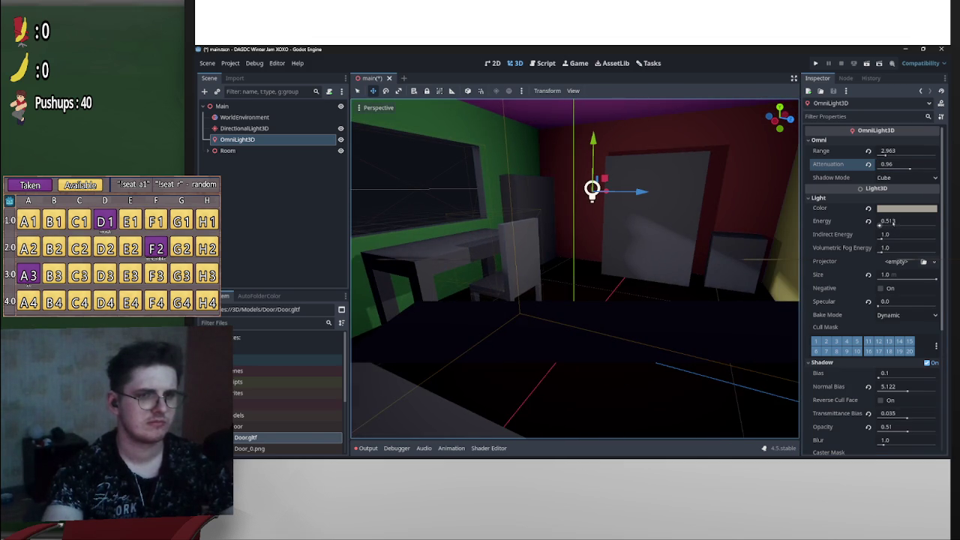
left_click_drag(893, 223, 900, 223)
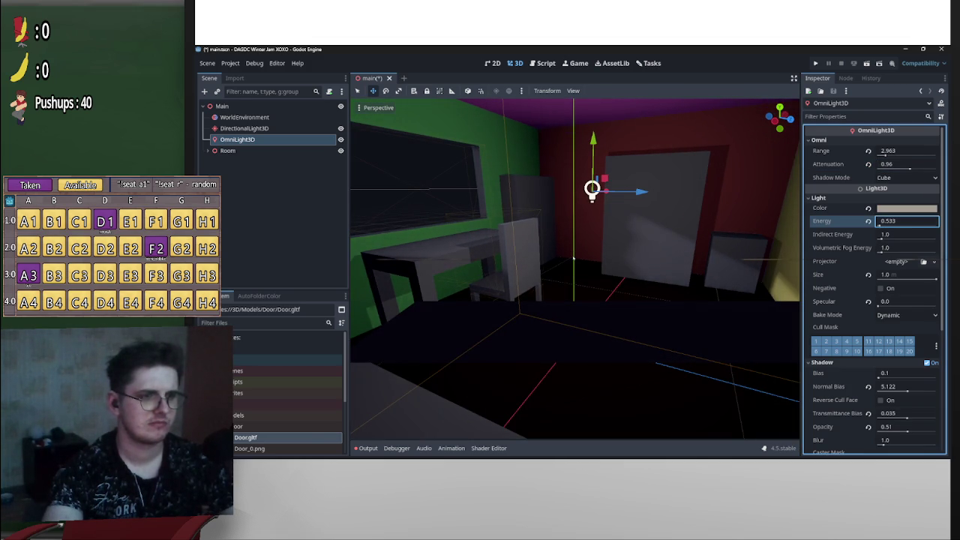
left_click_drag(918, 171, 909, 169)
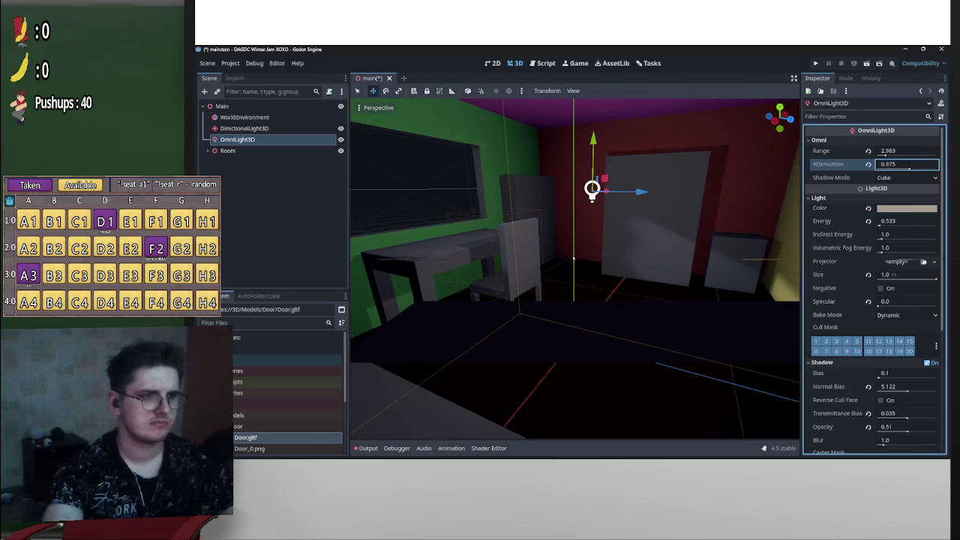
left_click_drag(906, 151, 912, 151)
left_click_drag(904, 221, 909, 221)
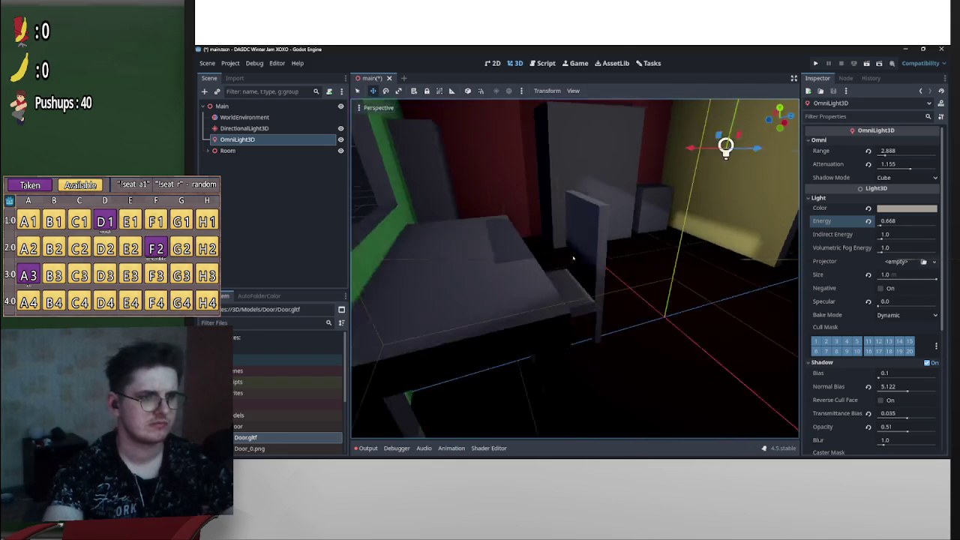
Swing the view across the purple, green and yellow walls to review the lighting
left_click_drag(569, 259, 801, 212)
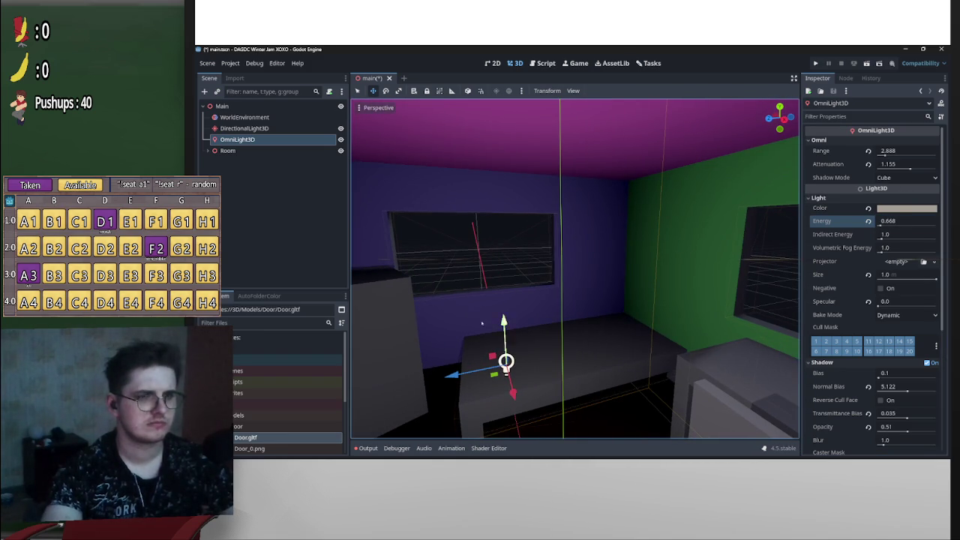
left_click_drag(450, 262, 600, 255)
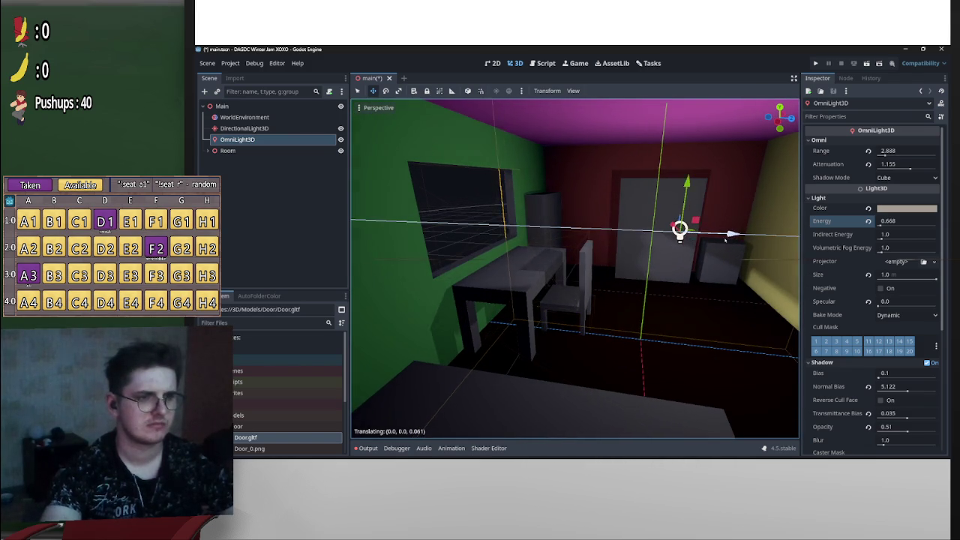
left_click_drag(718, 237, 573, 258)
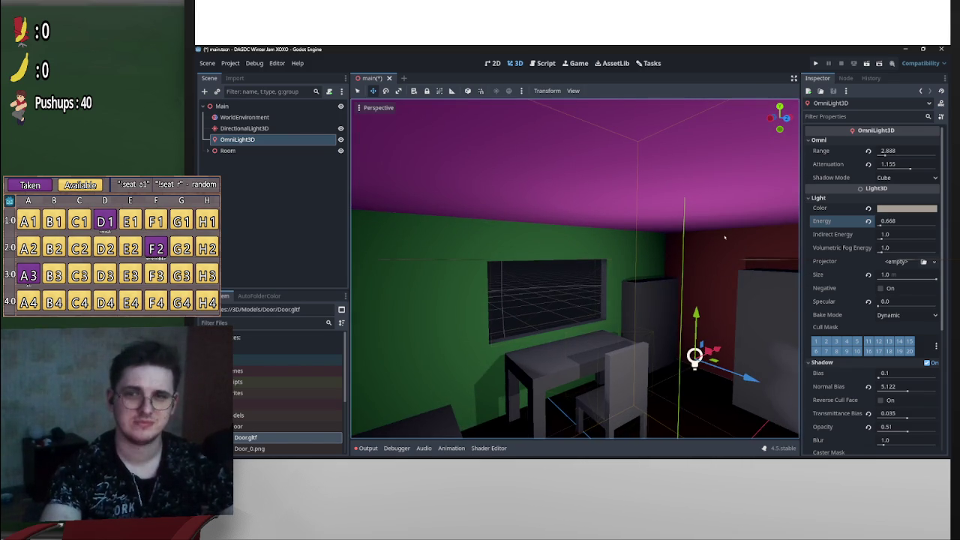
mouse_move(572, 258)
left_mouse_down()
mouse_move(631, 271)
mouse_move(578, 255)
left_mouse_up()
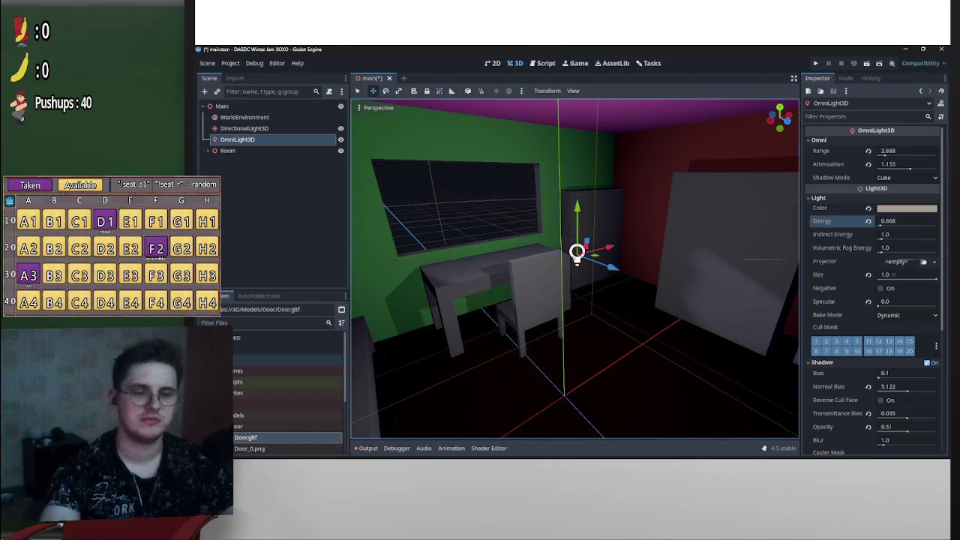
left_click(906, 164)
Enter 1.39 for the omni light's Attenuation and 2.818 for its Range
type("1.39")
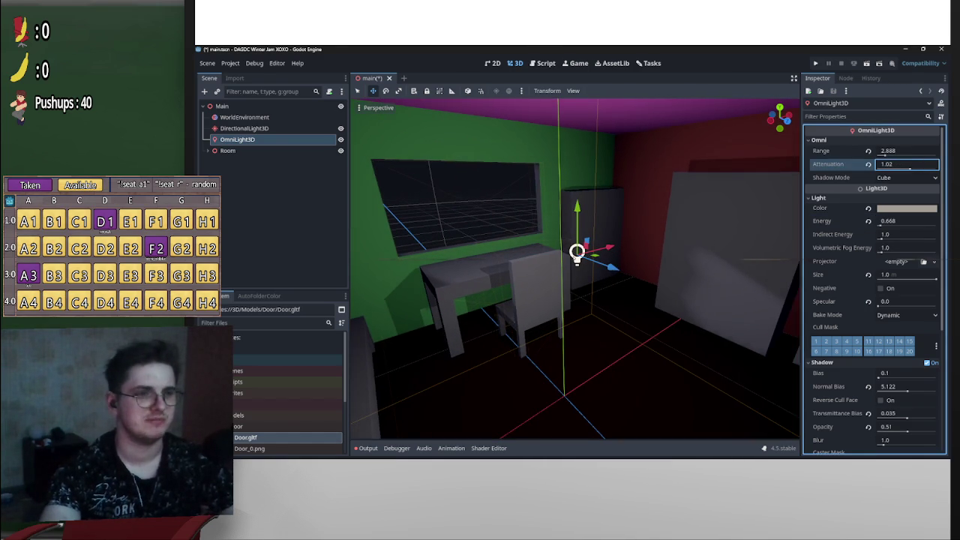
left_click(901, 151)
type("2.818")
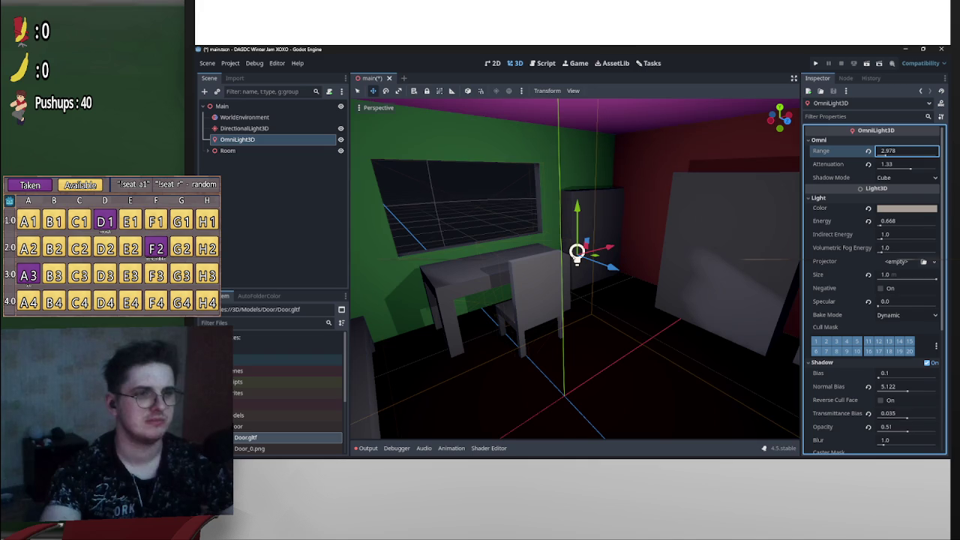
Set the omni light colour to a694a3, then shift it toward a warm brown
left_click(907, 207)
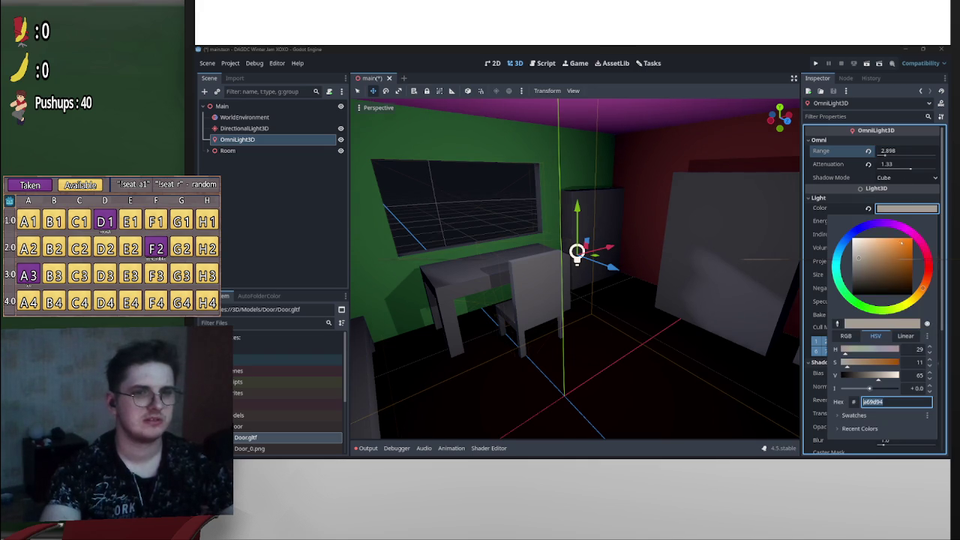
type("a694a3")
key("Return")
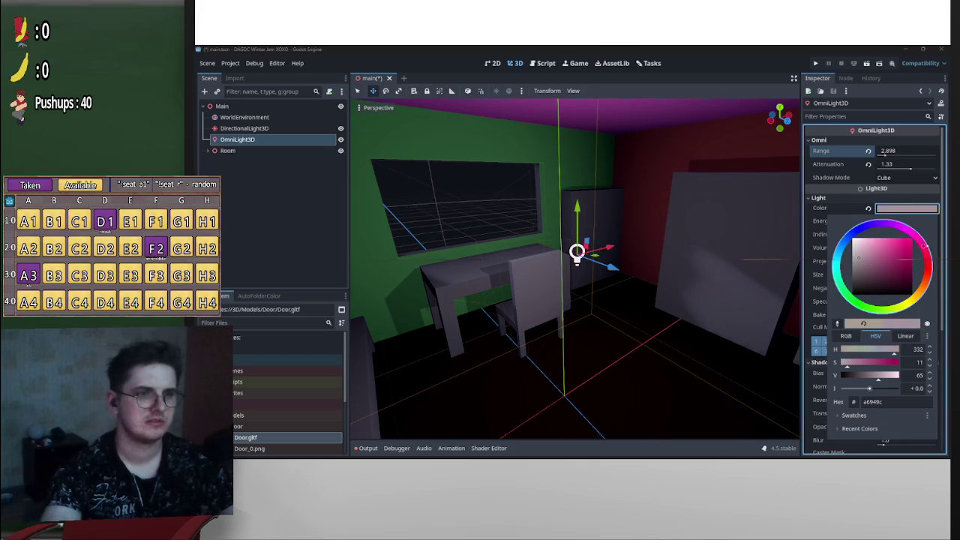
mouse_move(898, 249)
left_mouse_down()
mouse_move(866, 244)
mouse_move(925, 287)
left_mouse_up()
mouse_move(882, 250)
left_mouse_down()
mouse_move(885, 260)
mouse_move(867, 262)
left_mouse_up()
left_click(574, 259)
Raise the omni light's Energy to 0.868 and drop Attenuation to 0.25
left_click_drag(574, 259, 542, 257)
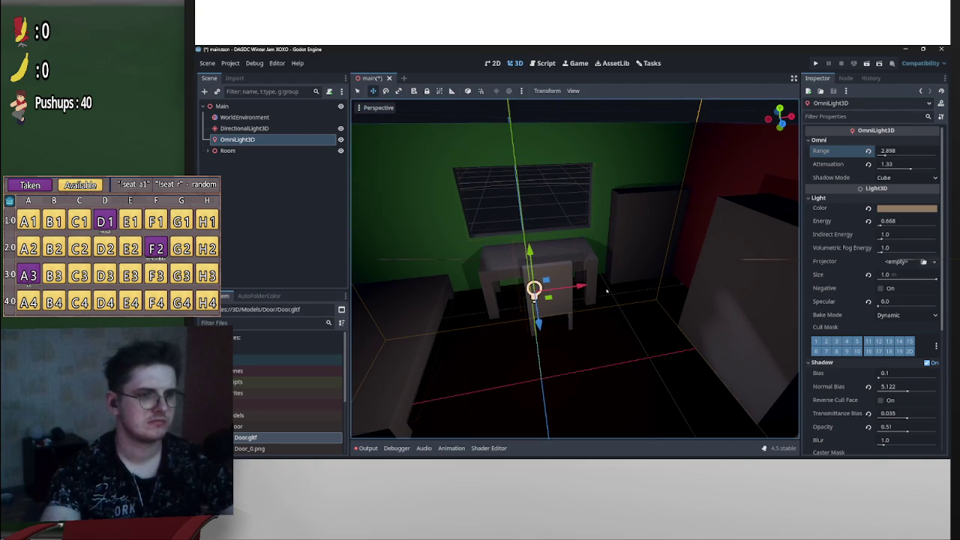
left_click_drag(892, 221, 900, 221)
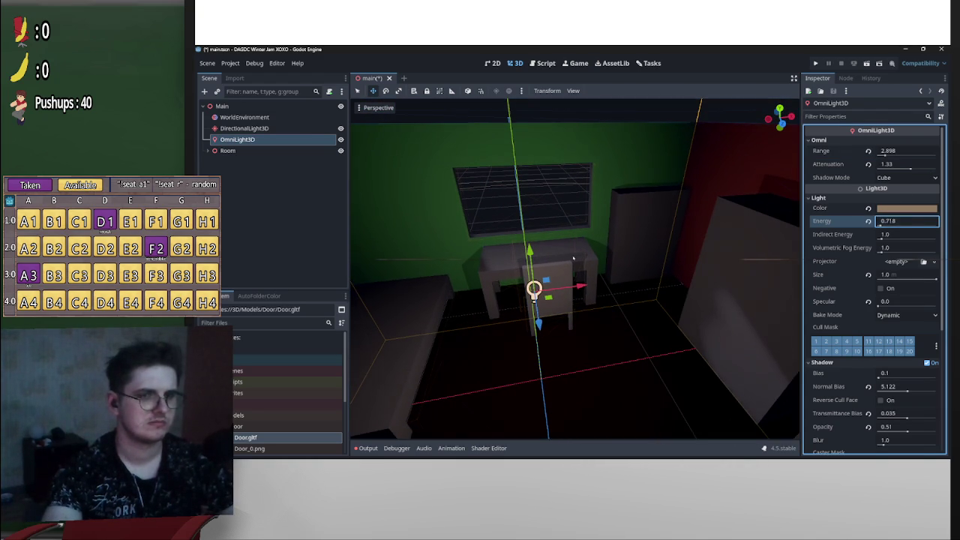
left_click_drag(907, 163, 904, 163)
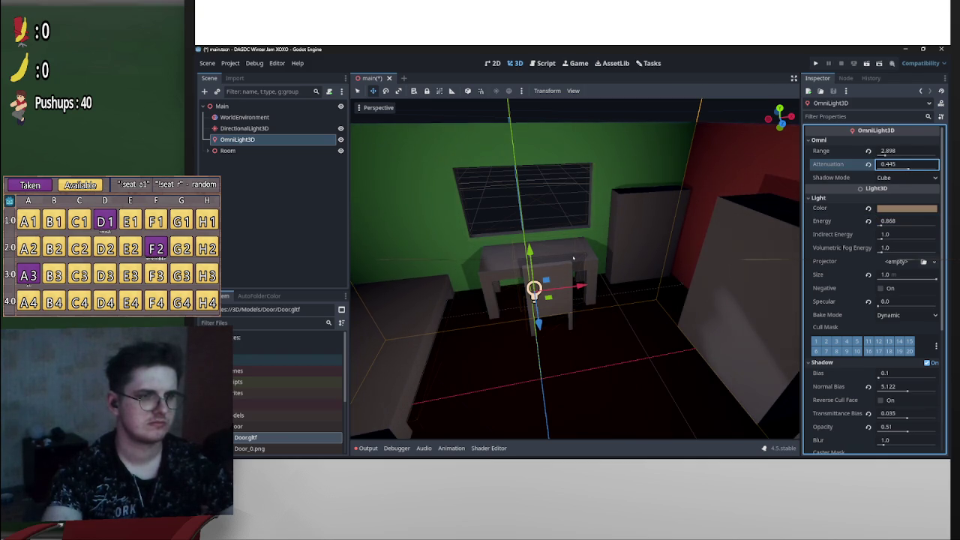
type("0.25")
left_click_drag(572, 258, 573, 258)
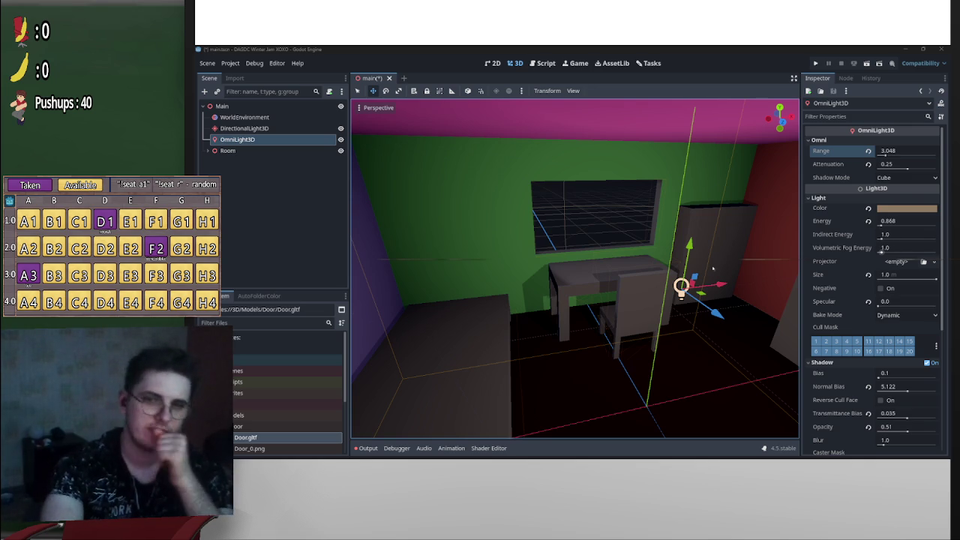
Fly around the room to inspect the warm glow on the red wall, window and cabinet
mouse_move(657, 343)
left_mouse_down()
mouse_move(573, 258)
mouse_move(654, 335)
left_mouse_up()
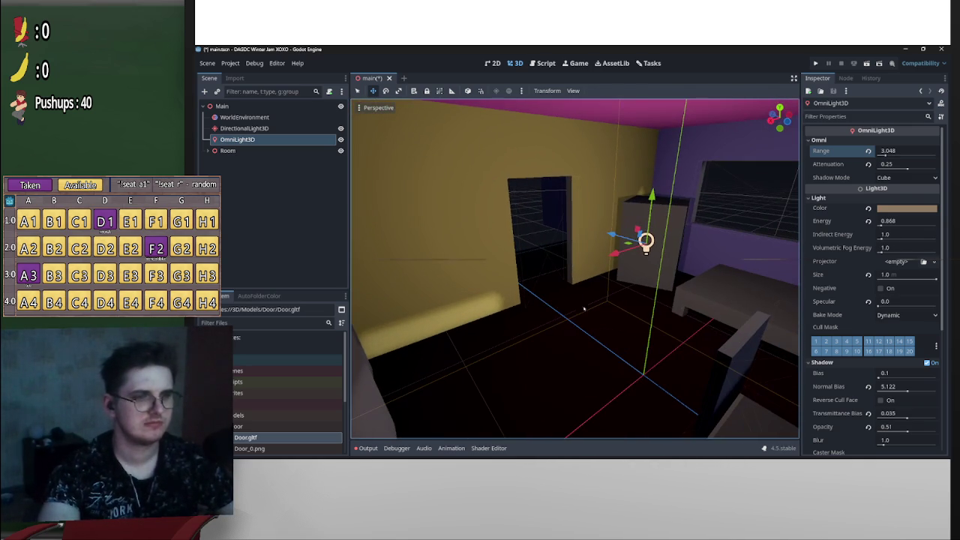
mouse_move(353, 153)
left_mouse_down()
mouse_move(573, 259)
mouse_move(551, 237)
left_mouse_up()
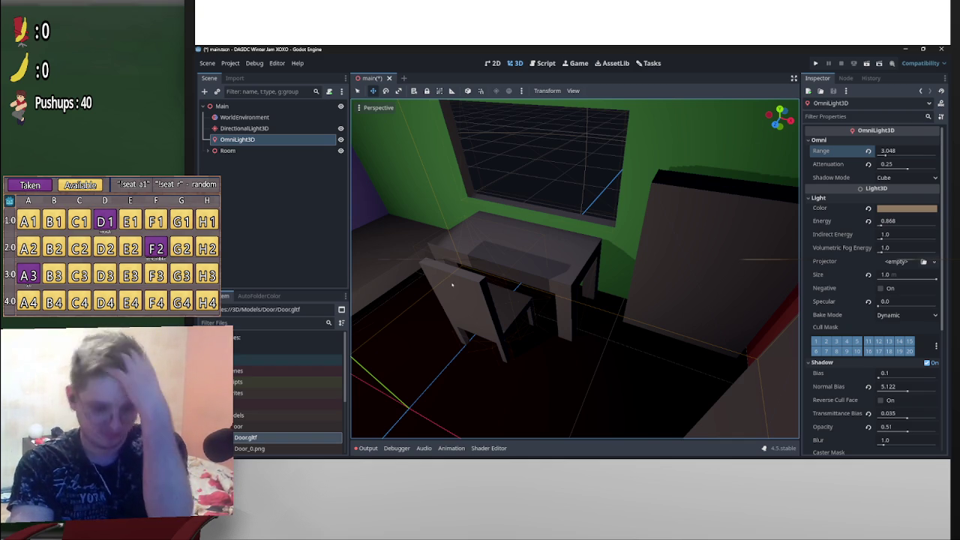
left_click_drag(507, 306, 573, 258)
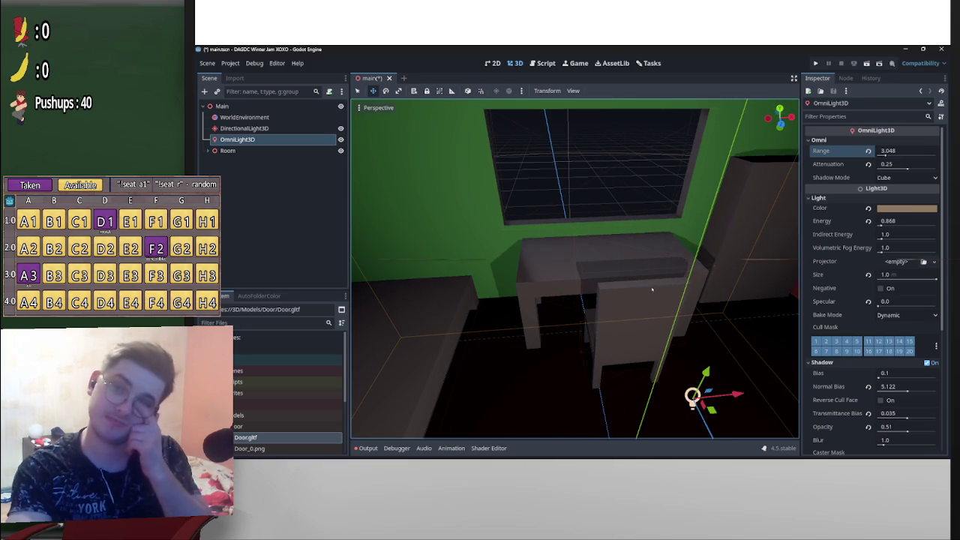
left_click_drag(704, 289, 573, 258)
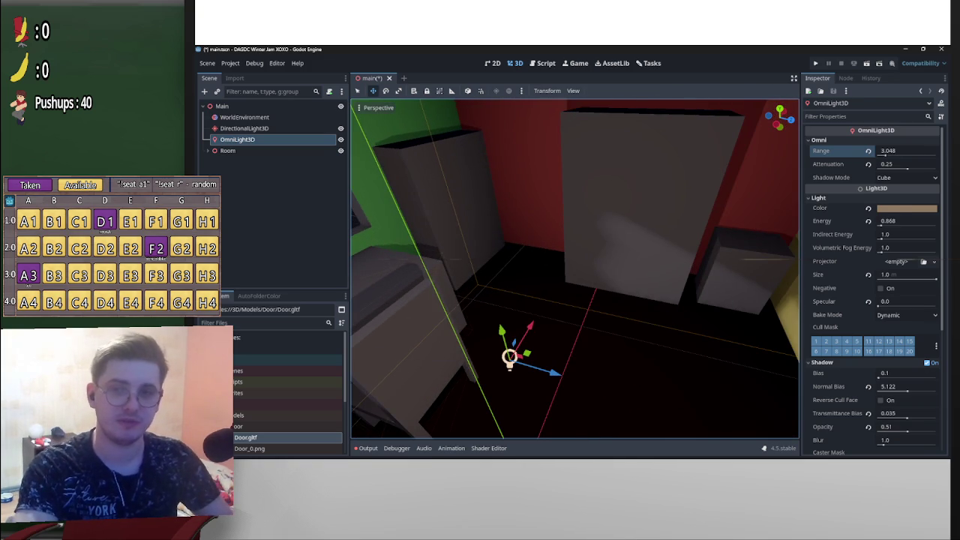
key("alt+Tab")
key("alt+Tab")
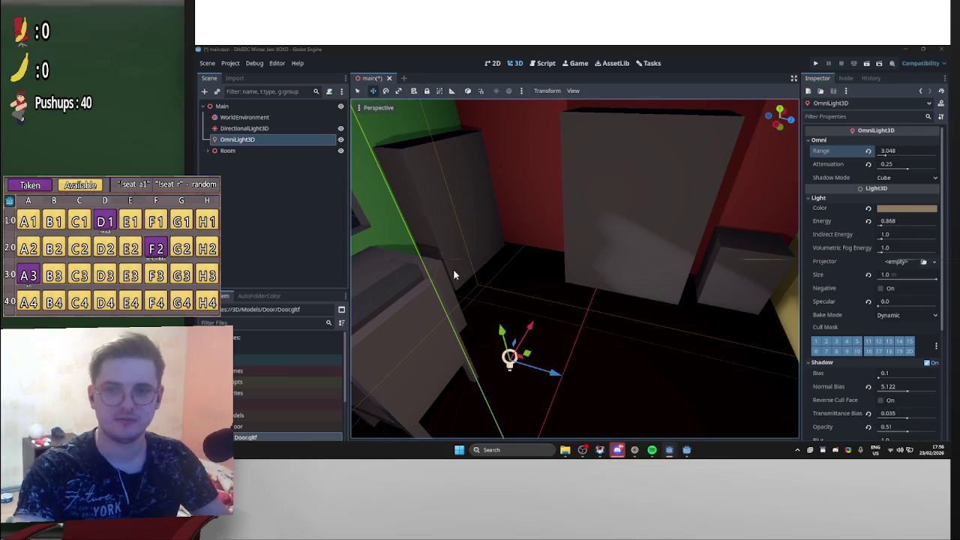
key("alt+Tab")
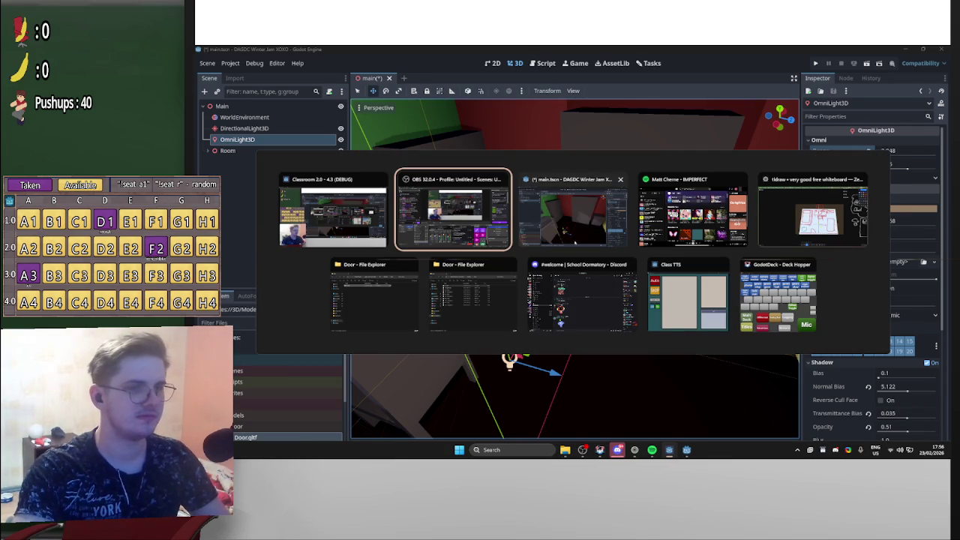
left_click(779, 297)
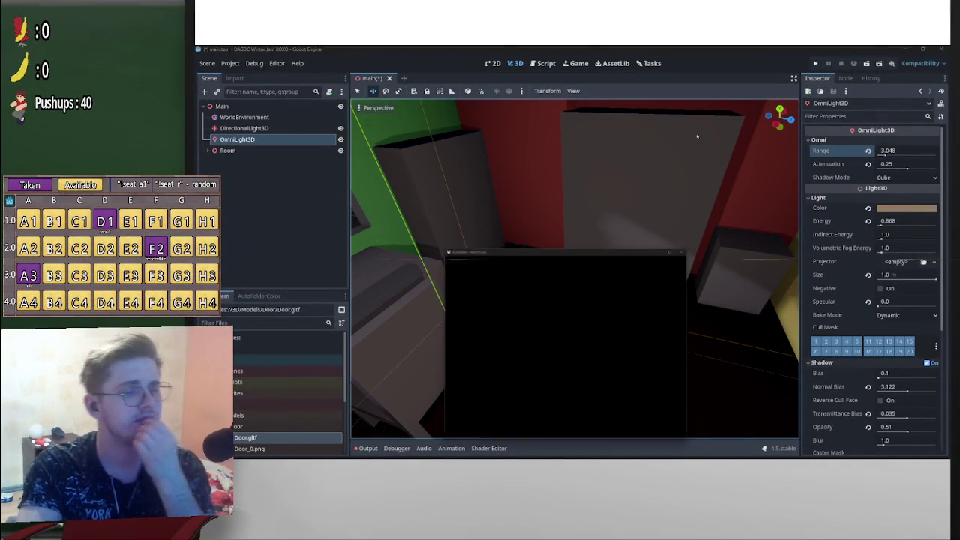
left_click(708, 161)
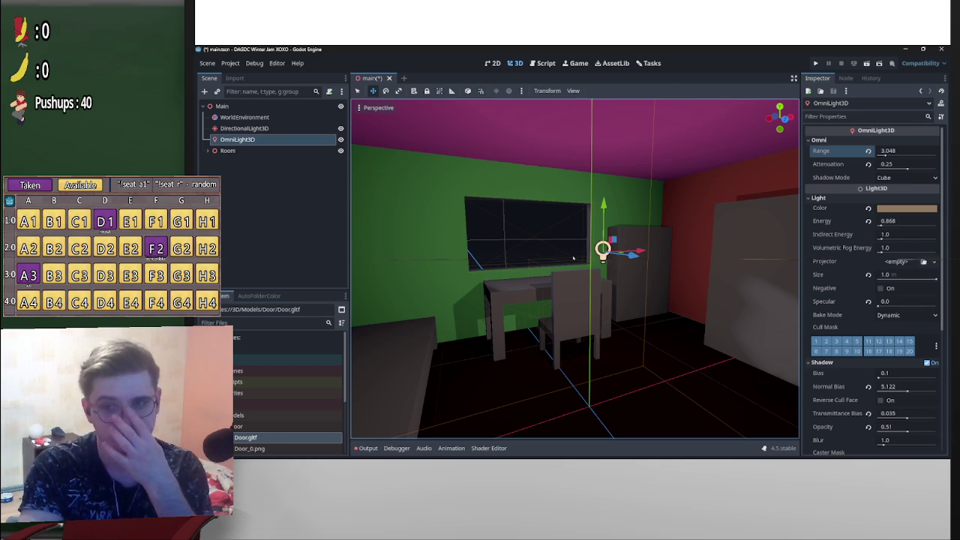
Fly the view over the window and desk and expand then collapse the Room node
key("w")
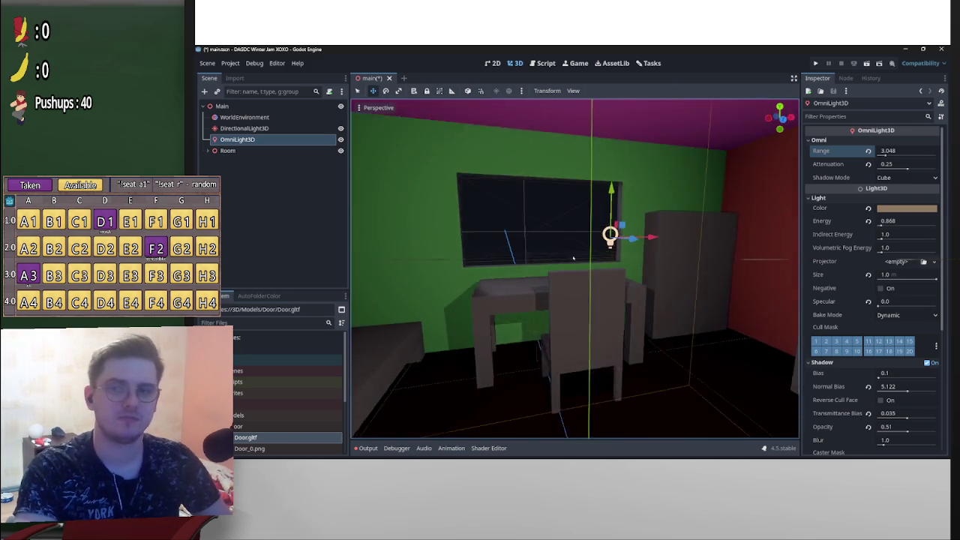
key("s")
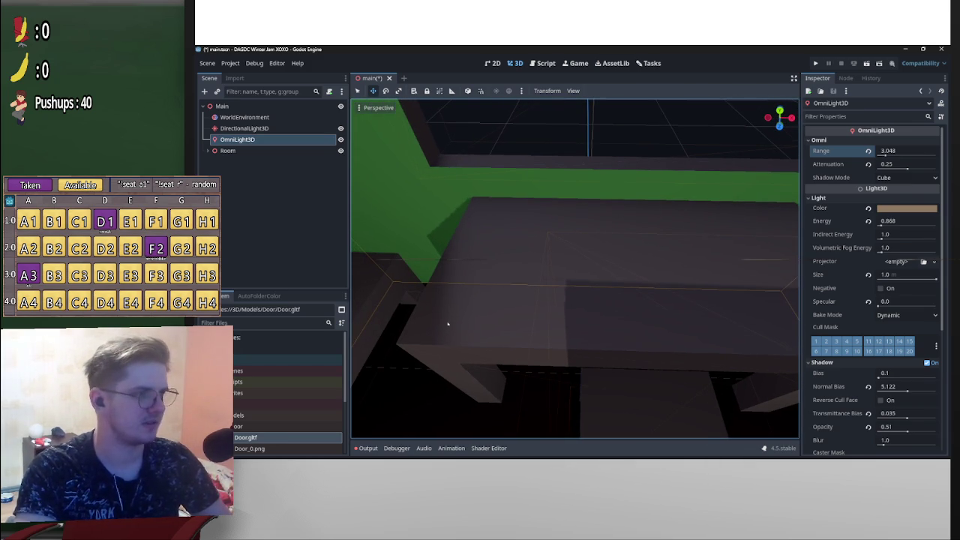
left_click(207, 151)
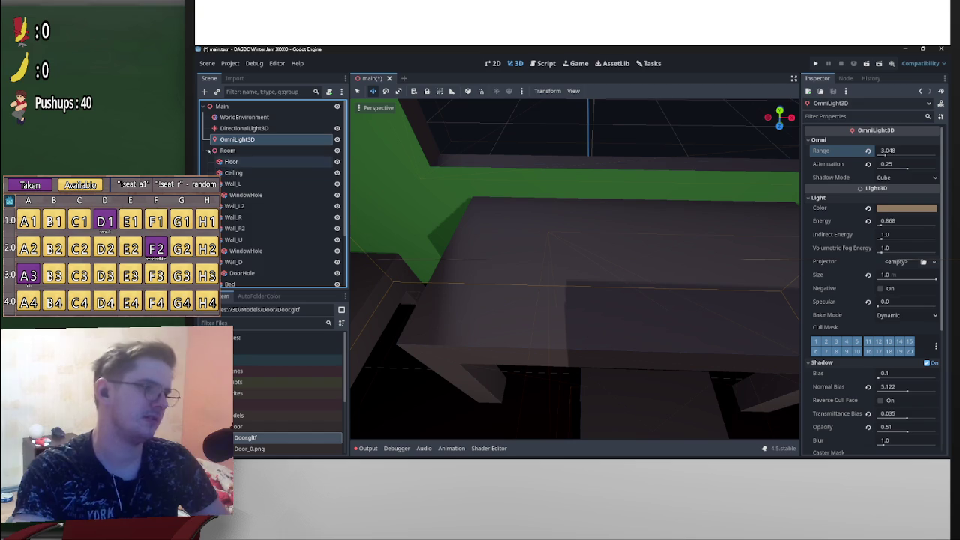
left_click(208, 150)
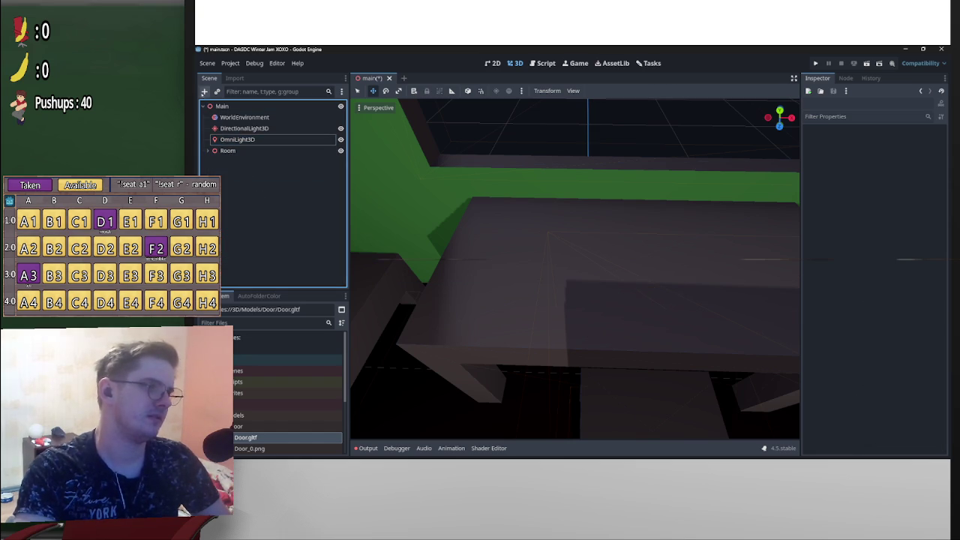
Add a CSGBox3D via a 'csg' search and flatten it to a 0.001 m-high slab
left_click(204, 91)
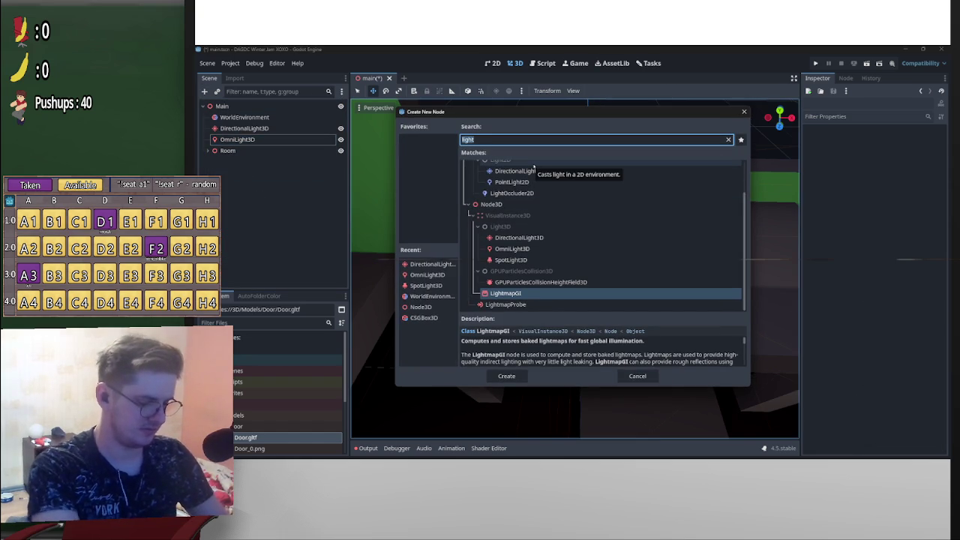
type("csg")
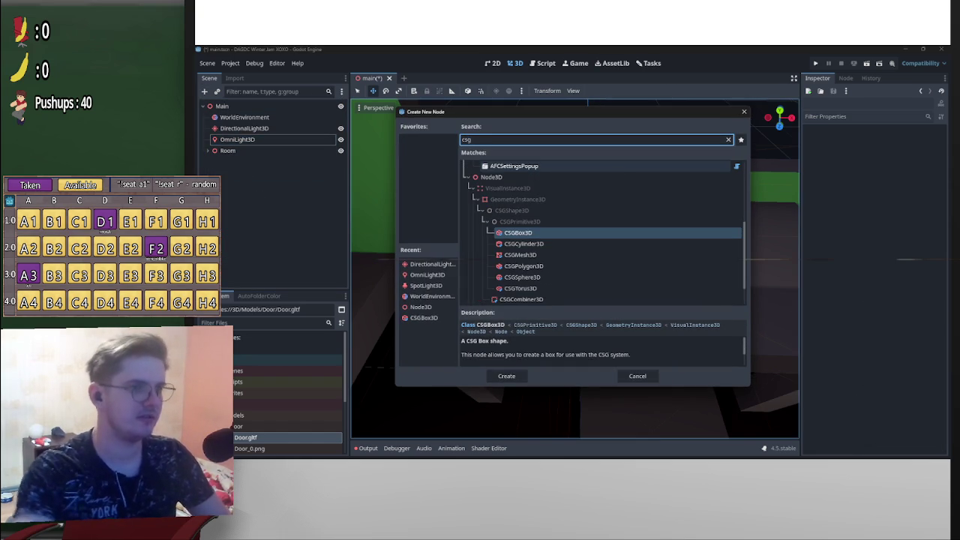
double_click(528, 230)
key("f")
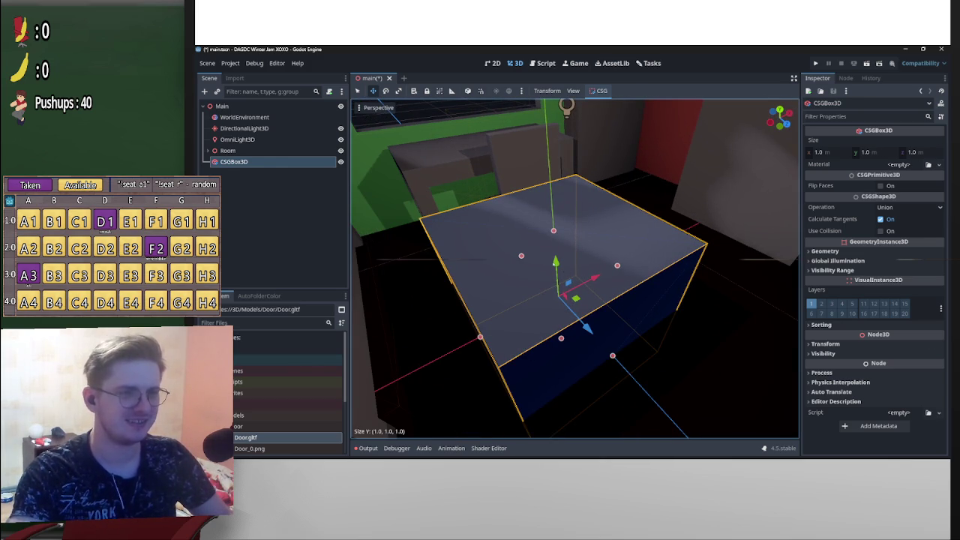
left_click_drag(554, 230, 577, 201)
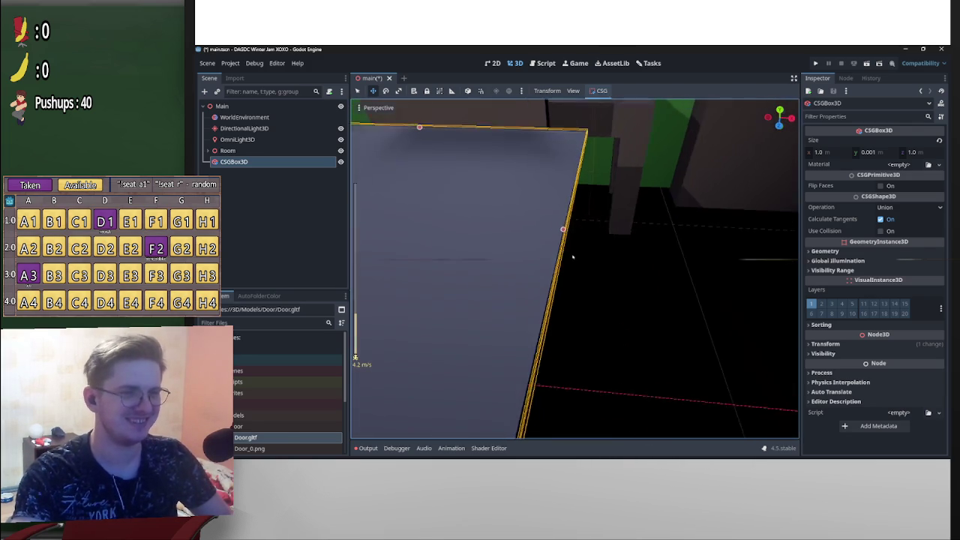
Hide the OmniLight3D and start narrowing the box's width and depth
key("s")
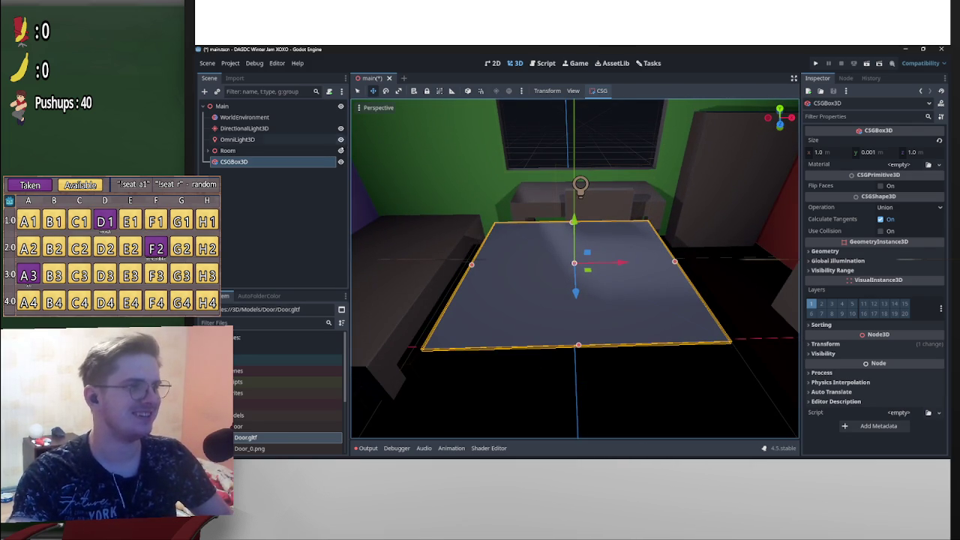
left_click(341, 139)
mouse_move(665, 265)
left_mouse_down()
mouse_move(488, 266)
mouse_move(501, 269)
left_mouse_up()
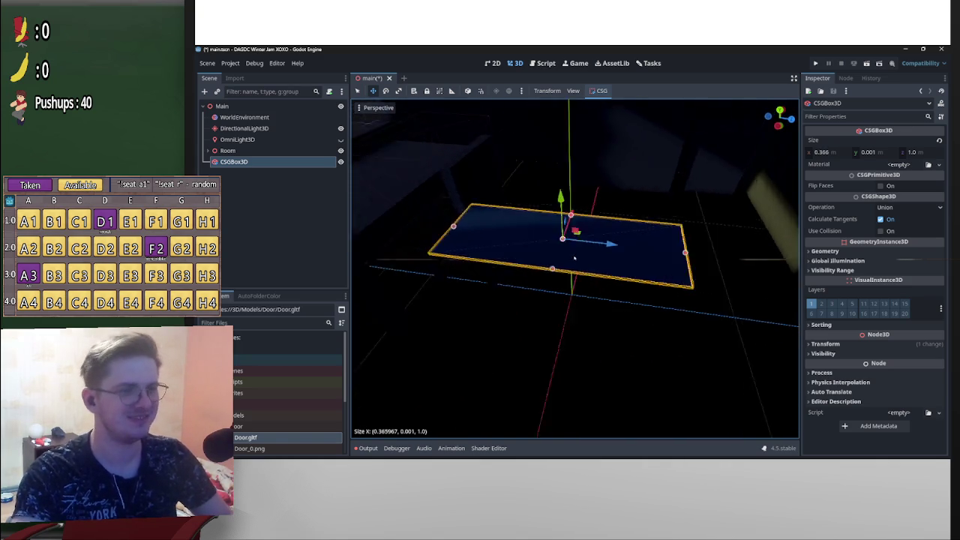
left_click_drag(574, 258, 555, 285)
mouse_move(619, 274)
left_mouse_down()
mouse_move(518, 276)
mouse_move(572, 258)
mouse_move(651, 269)
mouse_move(619, 264)
mouse_move(662, 187)
mouse_move(660, 166)
left_mouse_up()
Finish sizing the sheet to 0.218 × 0.001 × 0.313 and settle it onto the desk
left_click_drag(660, 166, 573, 259)
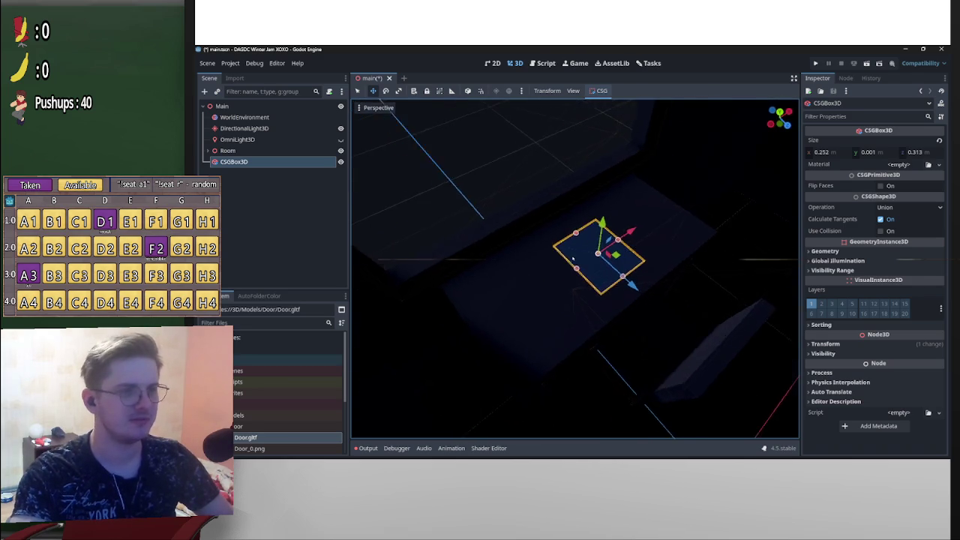
left_click_drag(579, 189, 563, 205)
mouse_move(610, 233)
left_mouse_down()
mouse_move(625, 238)
mouse_move(610, 225)
left_mouse_up()
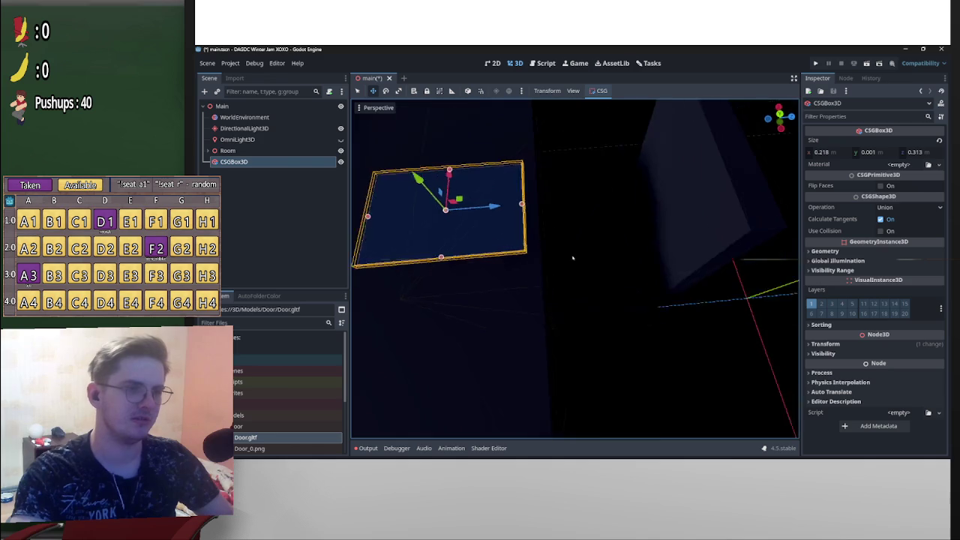
left_click_drag(593, 165, 594, 180)
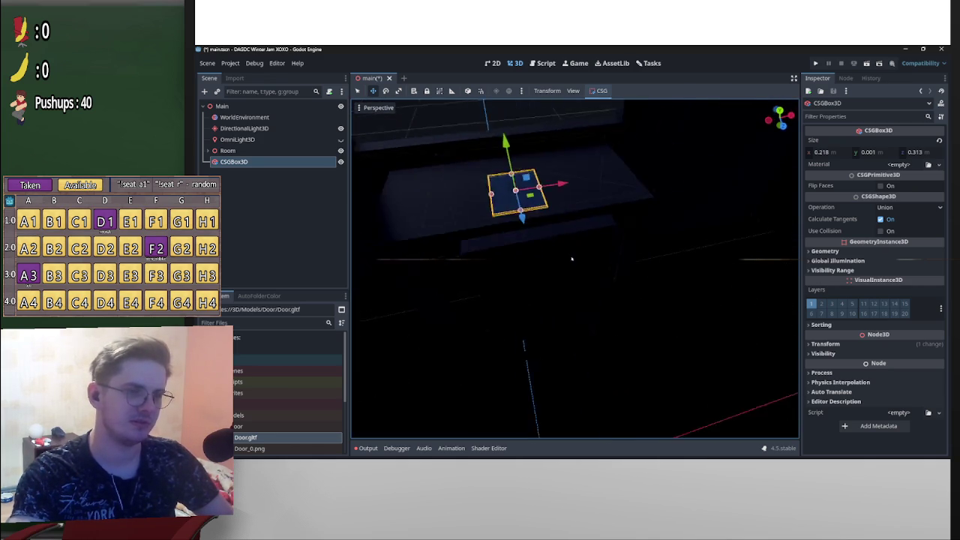
mouse_move(571, 258)
left_mouse_down()
mouse_move(652, 201)
mouse_move(596, 205)
left_mouse_up()
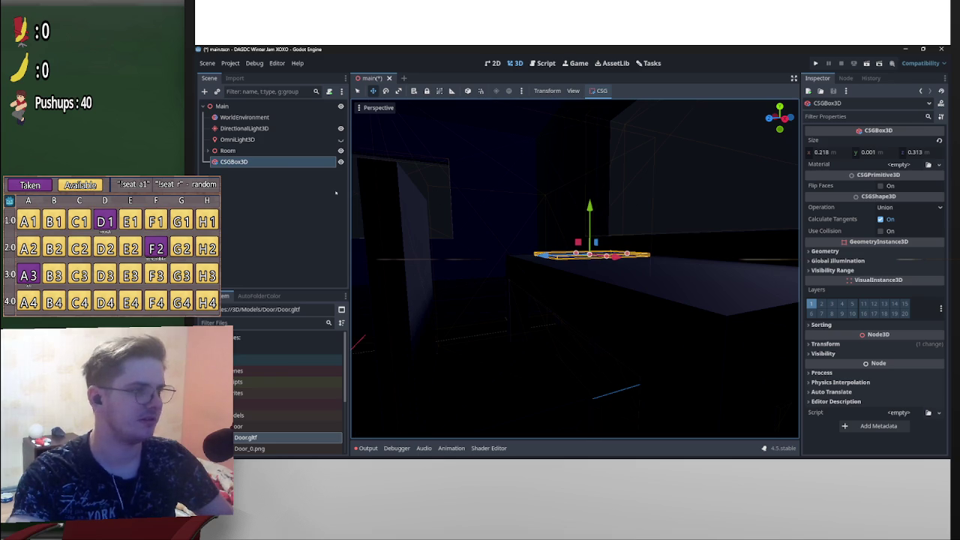
left_click(899, 164)
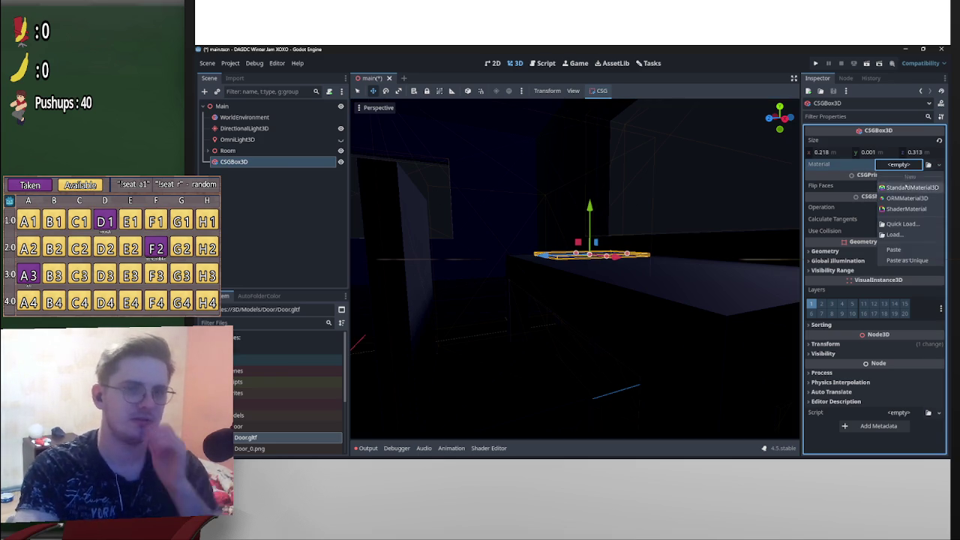
Assign a new StandardMaterial3D to the flat box
left_click(907, 187)
left_click(906, 171)
left_click_drag(573, 258, 598, 272)
left_click(573, 258)
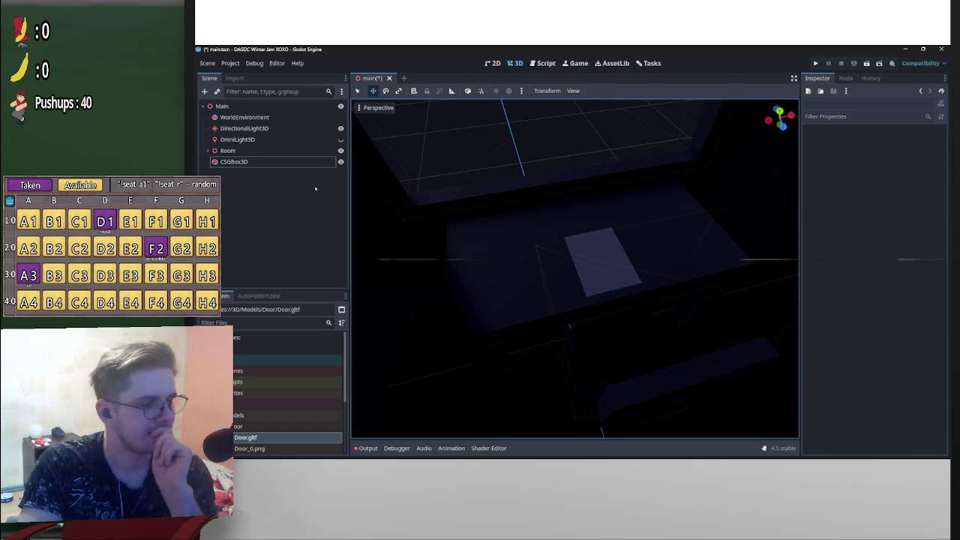
Rename the CSGBox3D node to Paper
left_click(283, 162)
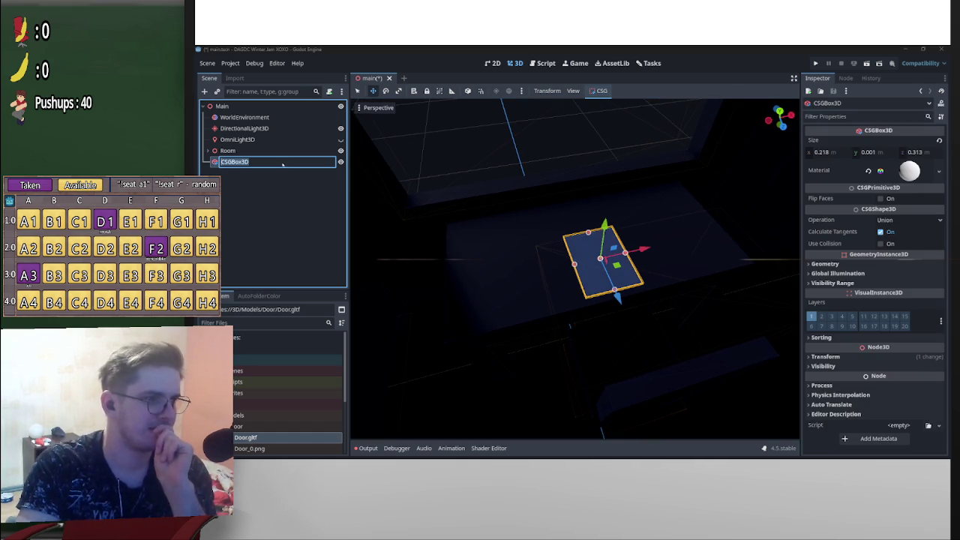
type("Paper")
key("Return")
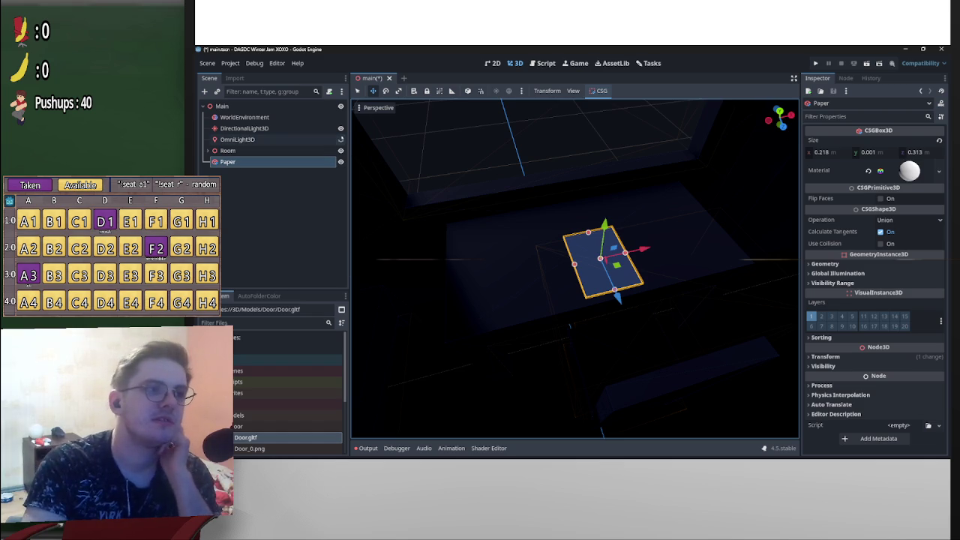
left_click_drag(574, 269, 574, 259)
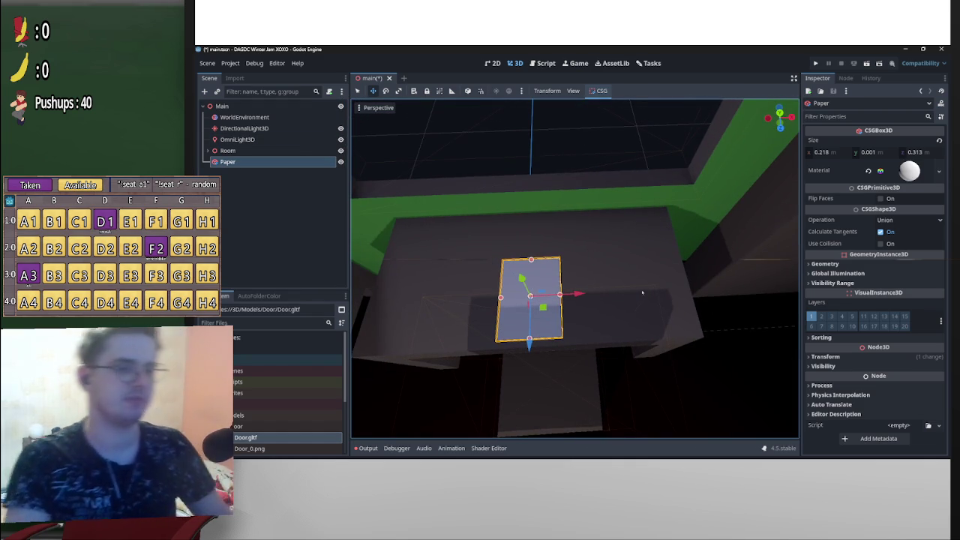
left_click_drag(598, 263, 573, 258)
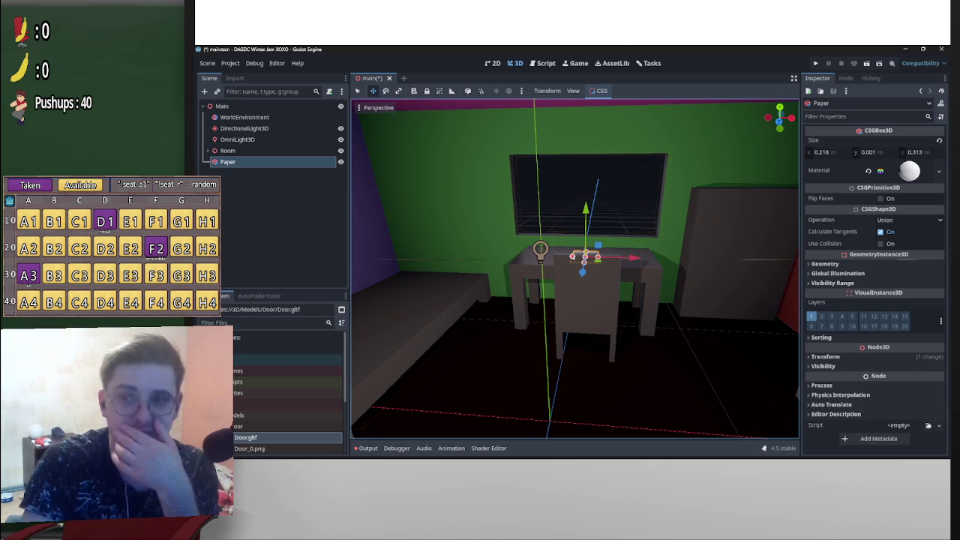
scroll(573, 257, "left", 3)
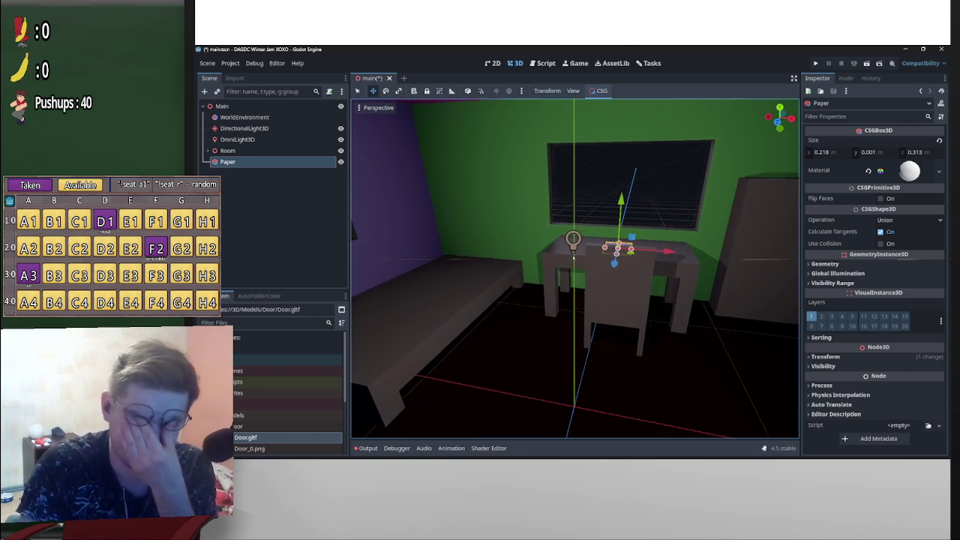
scroll(573, 257, "left", 2)
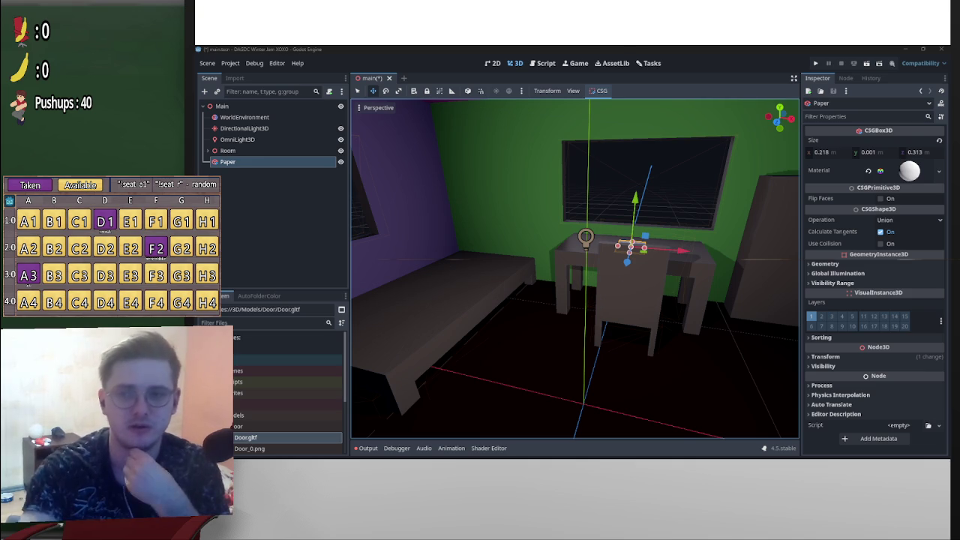
left_click_drag(540, 255, 573, 258)
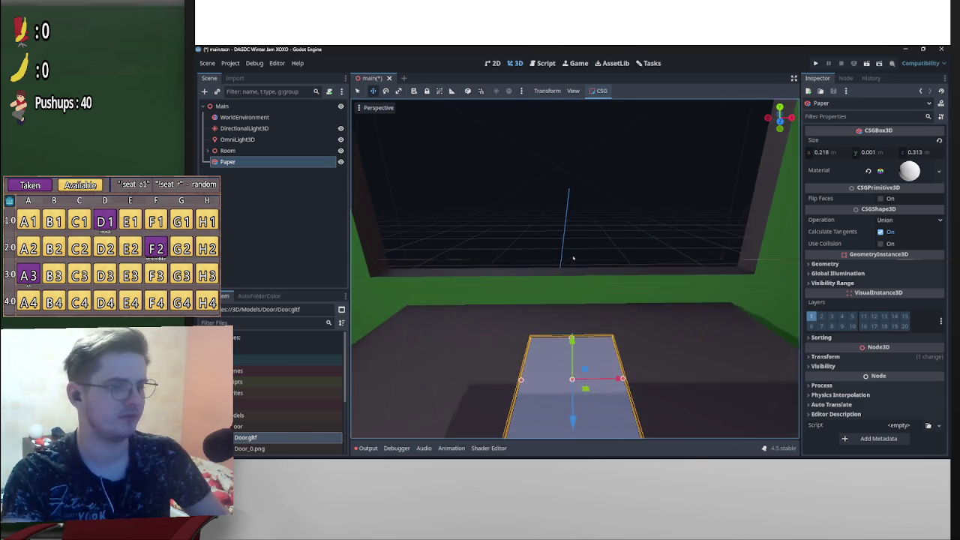
left_click_drag(573, 258, 573, 258)
scroll(573, 258, "down", 5)
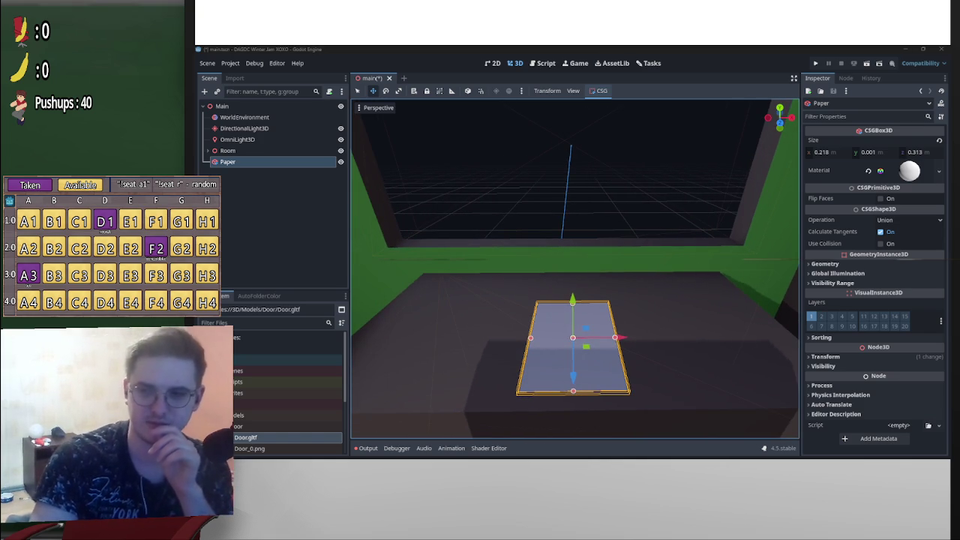
mouse_move(533, 456)
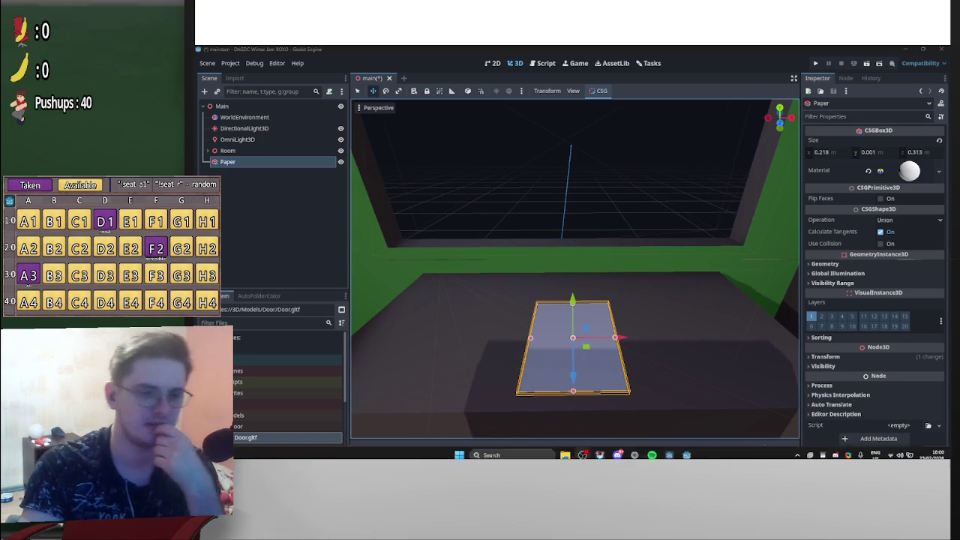
Switch windows from the taskbar so the Door models folder in File Explorer is in front
mouse_move(669, 450)
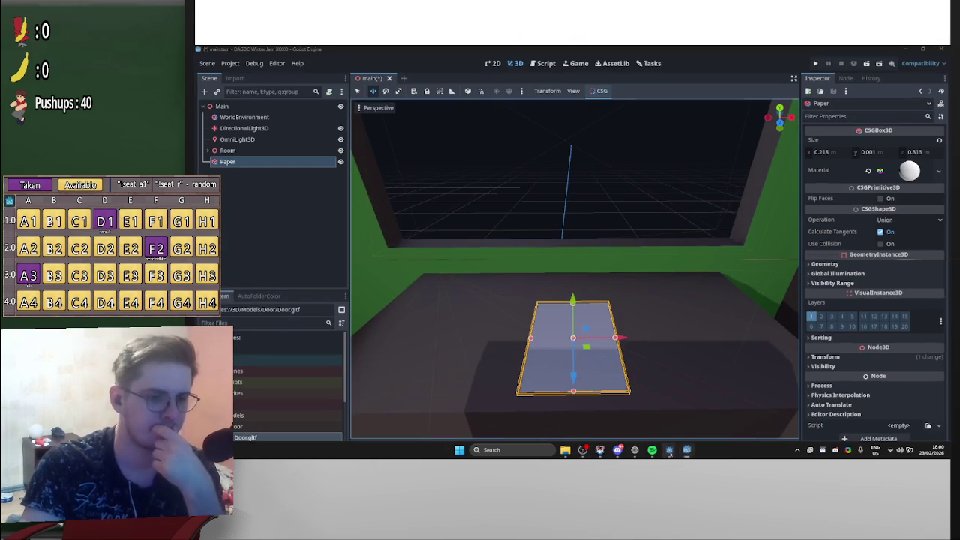
left_click(711, 405)
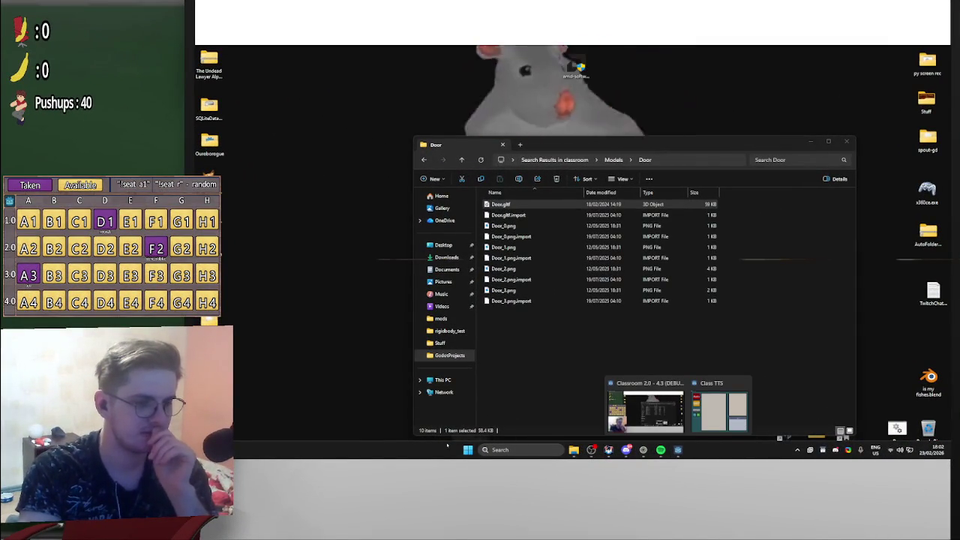
Launch Godot 4.5 from the Start menu's Dev group and open the Classroom 2.0 project
left_click(467, 450)
left_click(516, 167)
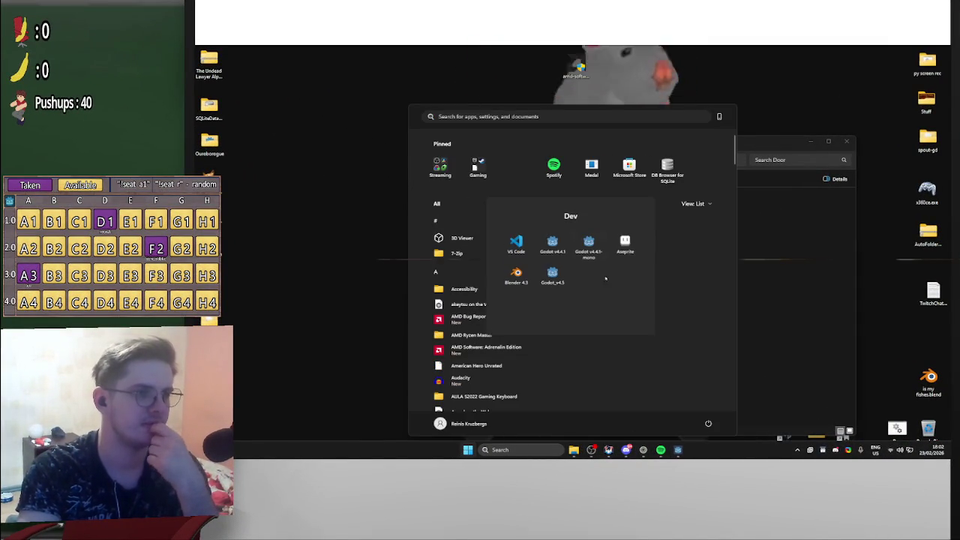
left_click(554, 279)
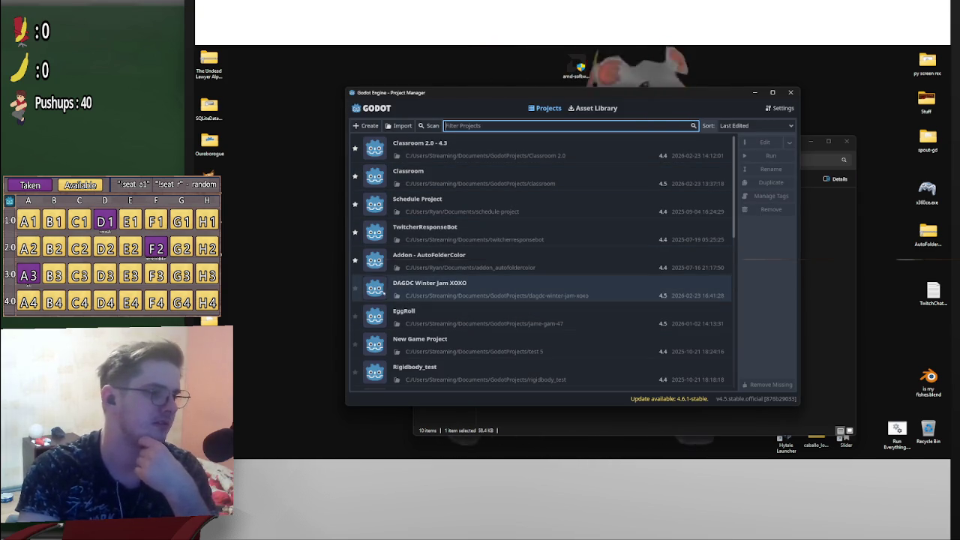
double_click(573, 150)
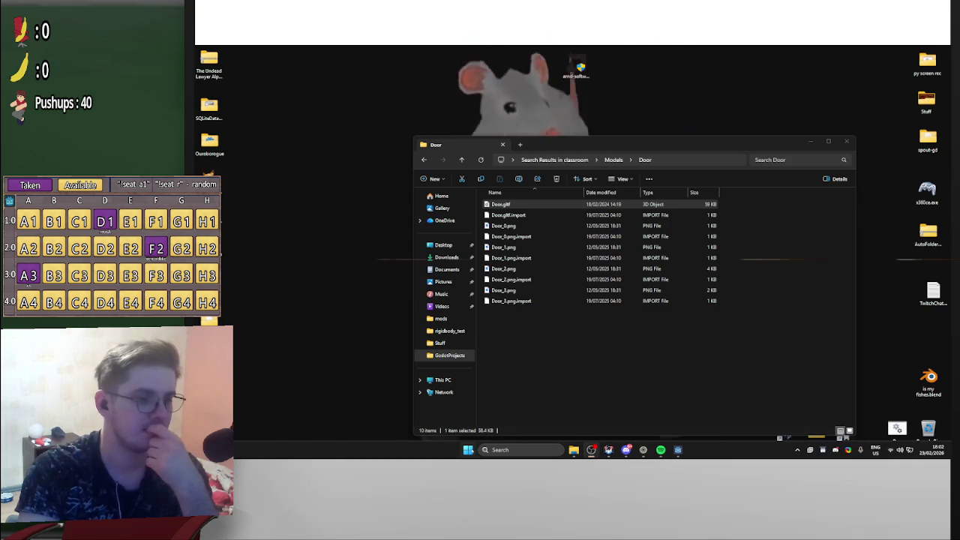
Relaunch the Project Manager and open DAGDC Winter Jam XOXO without recovery mode
key("super")
left_click(521, 173)
key("super")
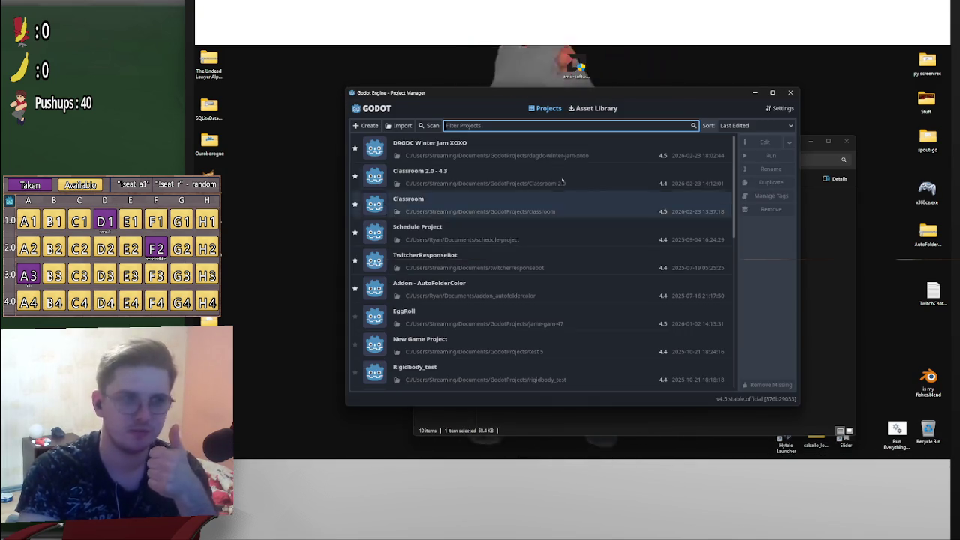
double_click(555, 149)
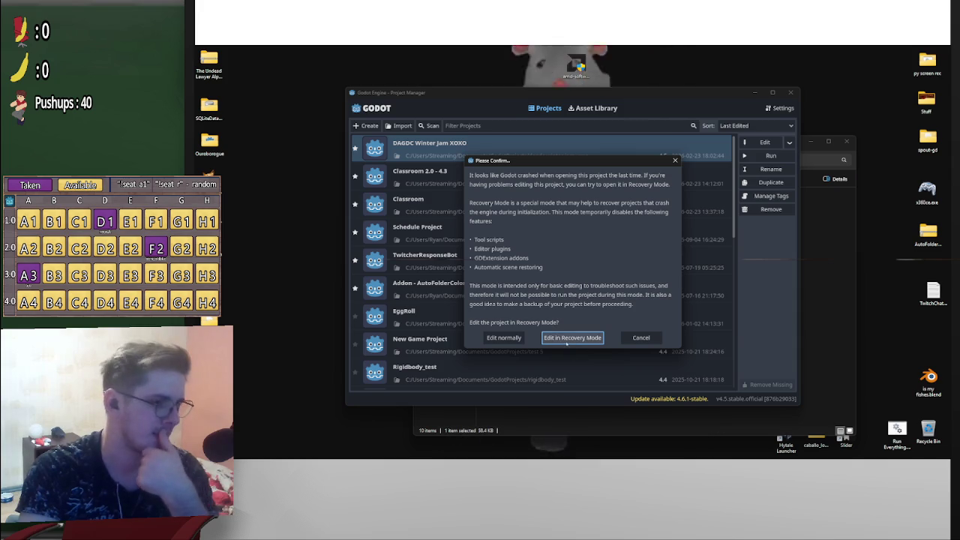
left_click(570, 338)
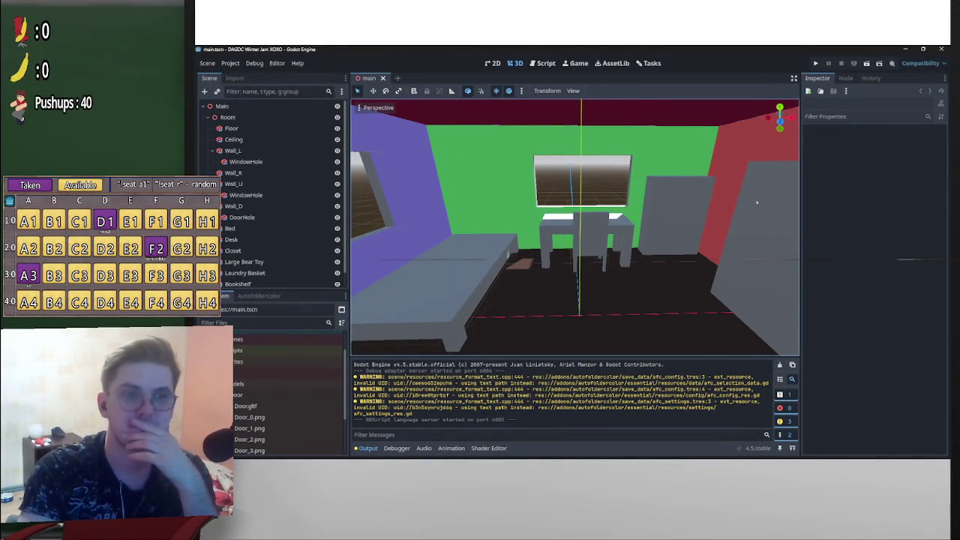
Orbit the view around the loaded bedroom scene
left_click_drag(757, 202, 571, 253)
Enable the Phantom Camera plugin in Project Settings > Plugins
left_click(231, 63)
left_click(251, 75)
left_click(485, 126)
left_click(353, 187)
left_click(572, 375)
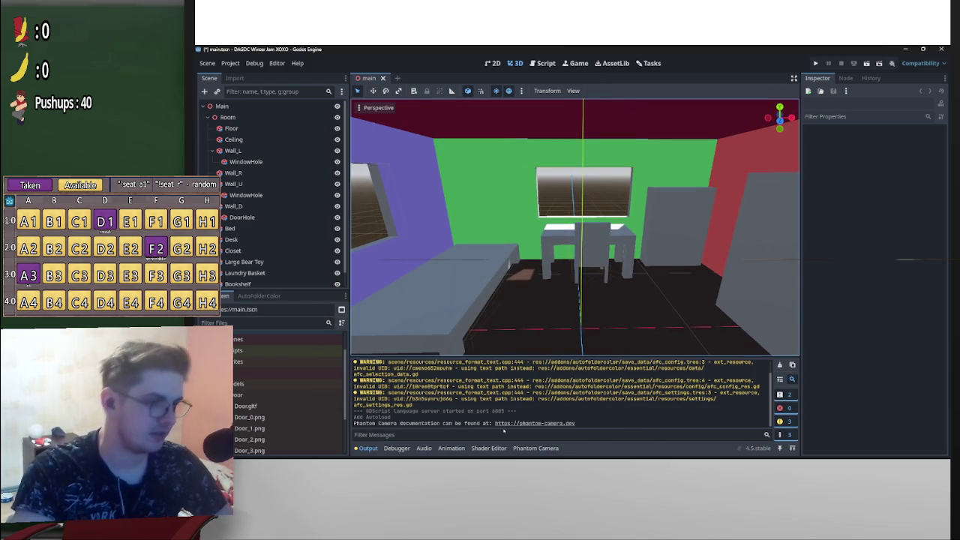
Collapse the Room node, save the main scene with Ctrl+S, and select Main
left_click_drag(738, 318, 573, 258)
left_click(208, 117)
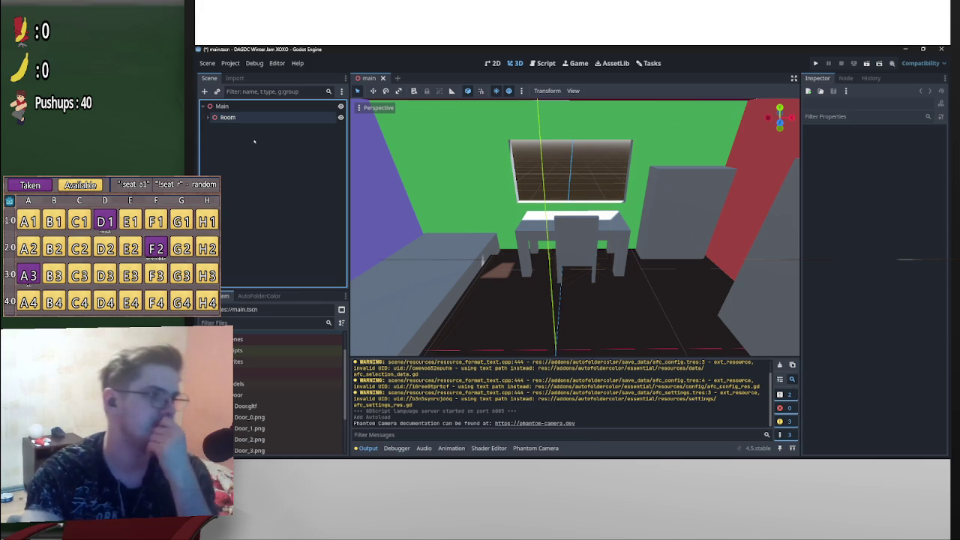
key("ctrl+s")
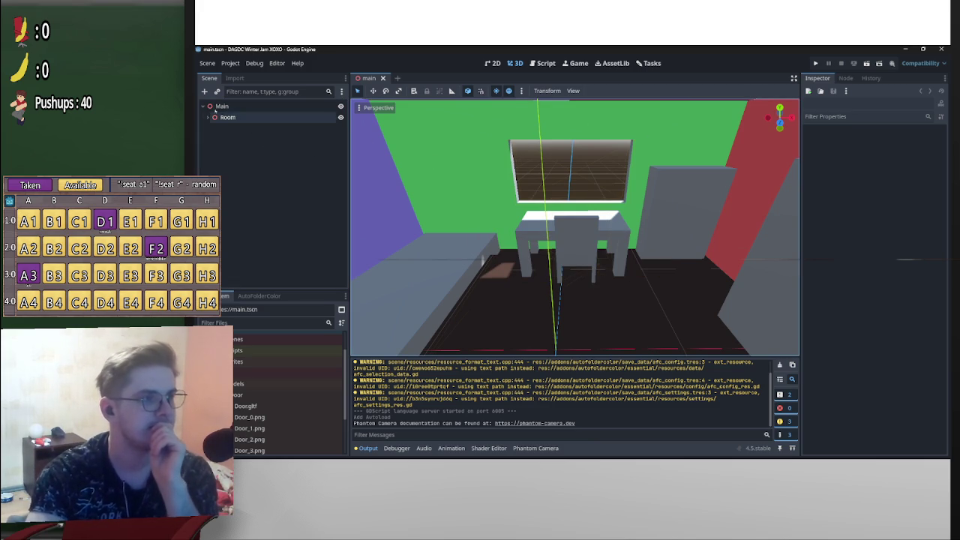
left_click(211, 107)
left_click(211, 107)
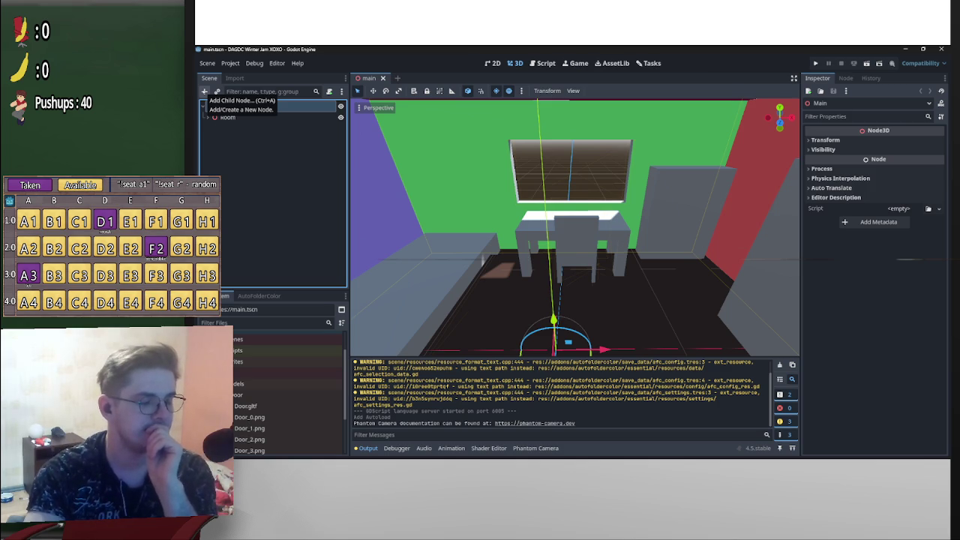
Add a DirectionalLight3D and an OmniLight3D as children of Main
left_click(204, 91)
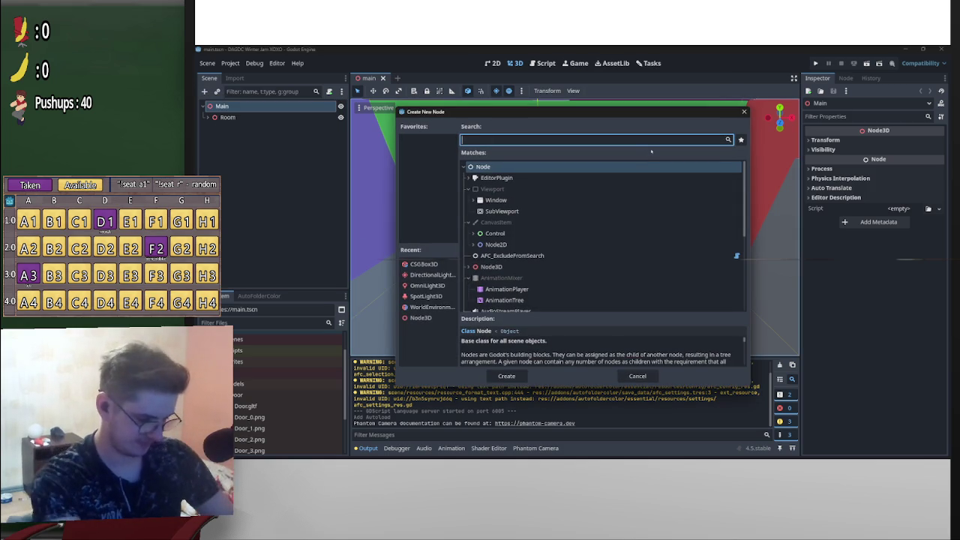
type("light")
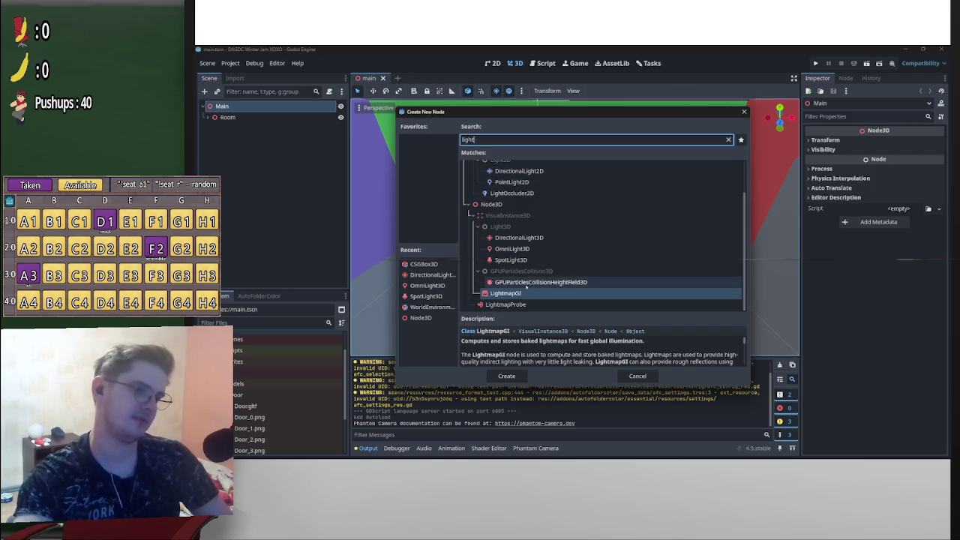
double_click(519, 237)
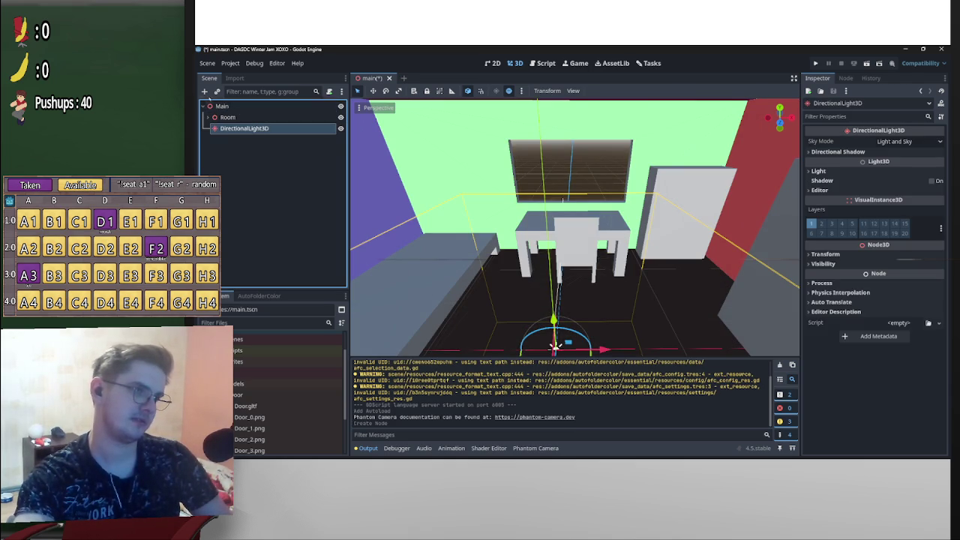
left_click(222, 107)
left_click(204, 90)
type("light")
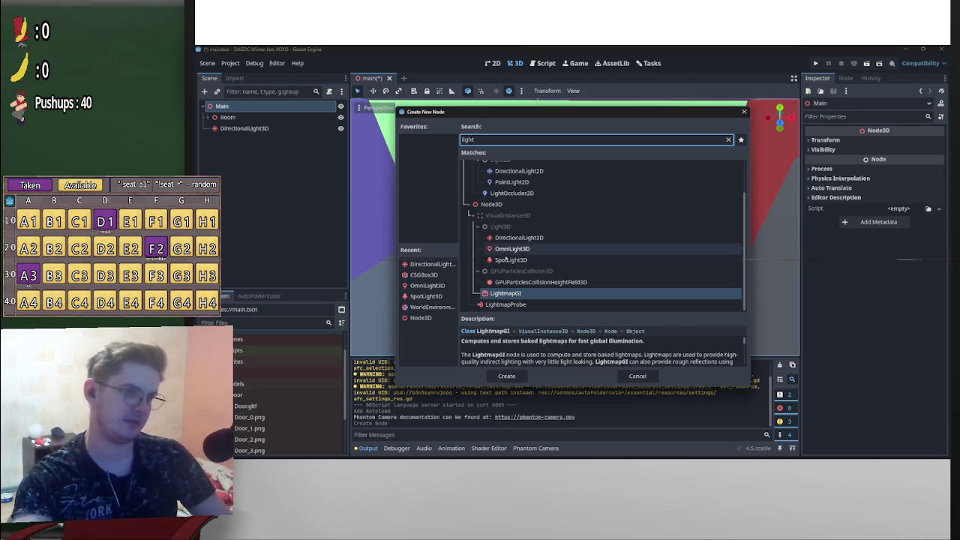
left_click(518, 249)
key("Escape")
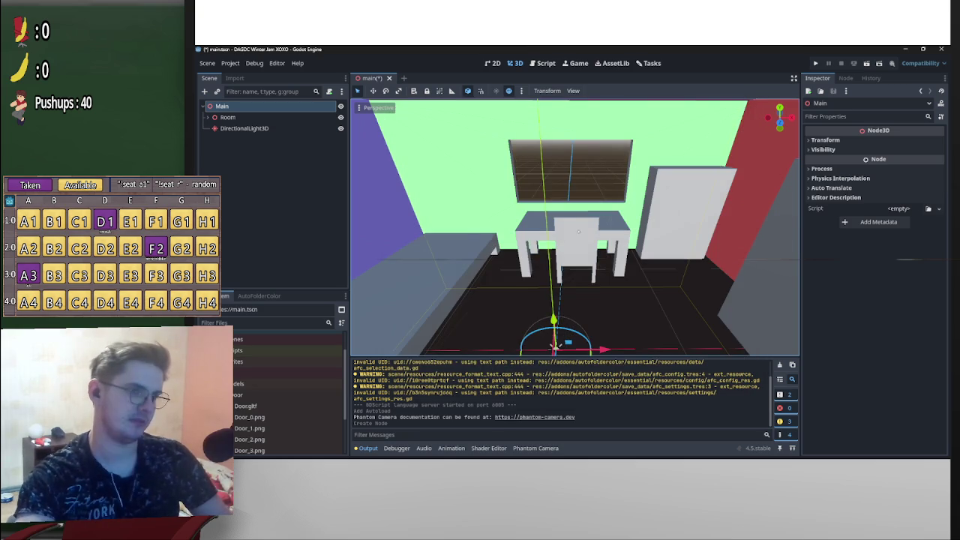
Add a WorldEnvironment node under Main
left_click(222, 107)
left_click(204, 90)
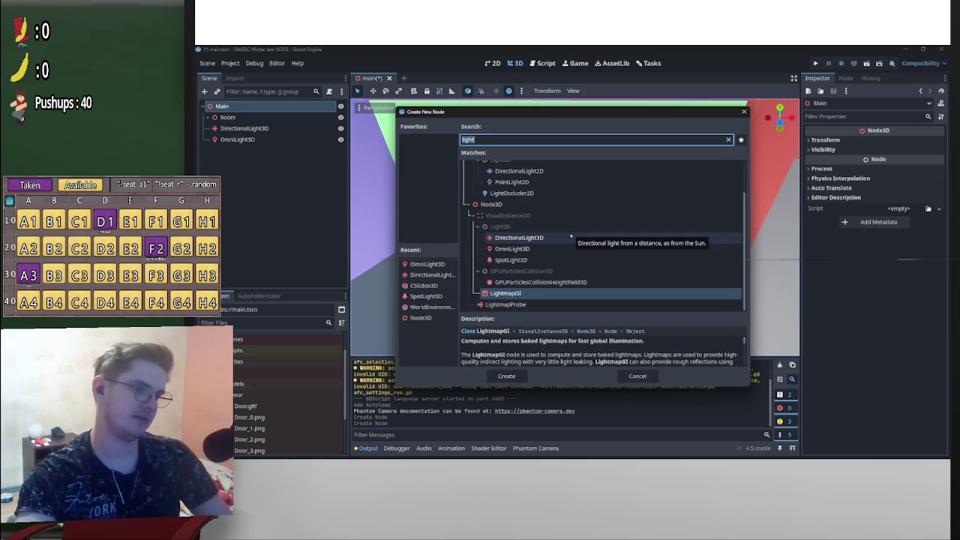
type("world")
key("Return")
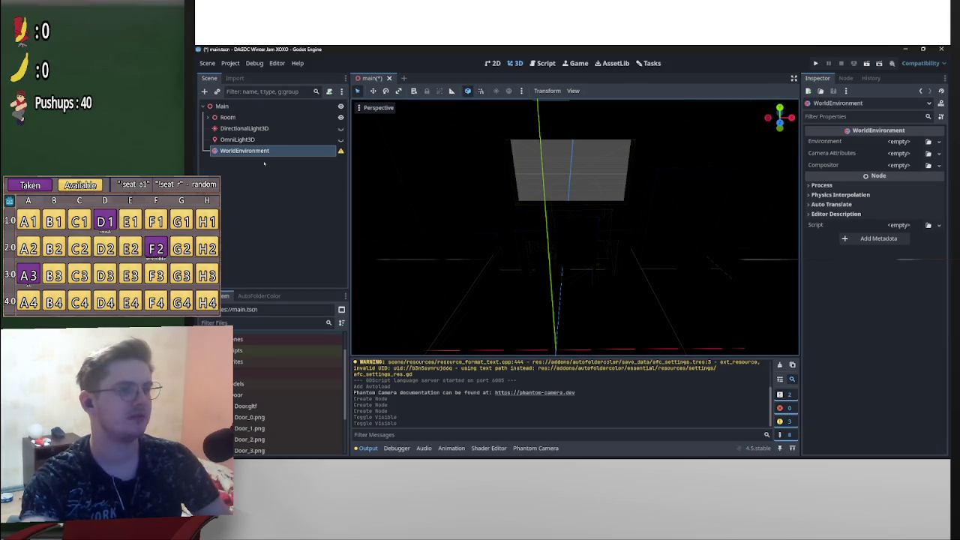
Reorder the children so WorldEnvironment, DirectionalLight3D and OmniLight3D sit above Room
left_click_drag(244, 128, 240, 113)
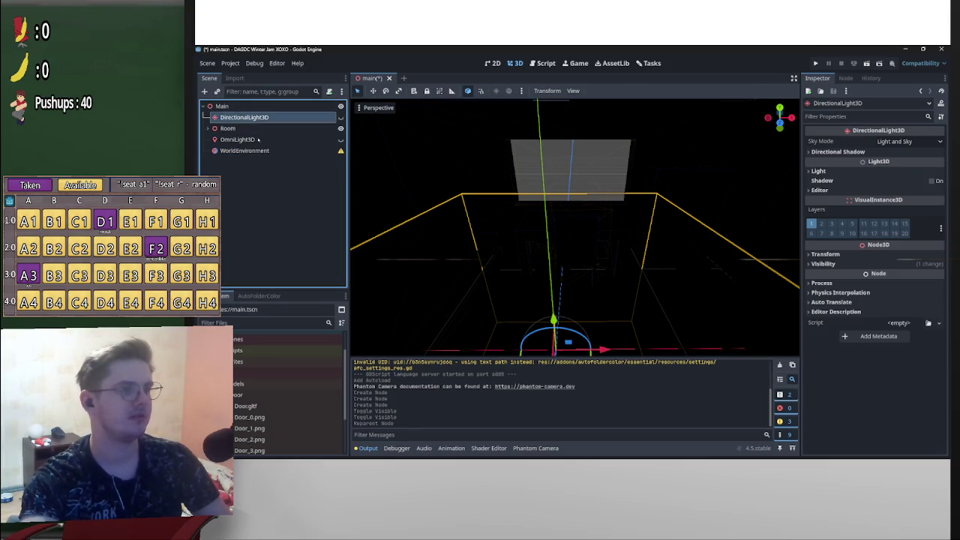
mouse_move(245, 151)
left_mouse_down()
mouse_move(240, 114)
mouse_move(255, 133)
left_mouse_up()
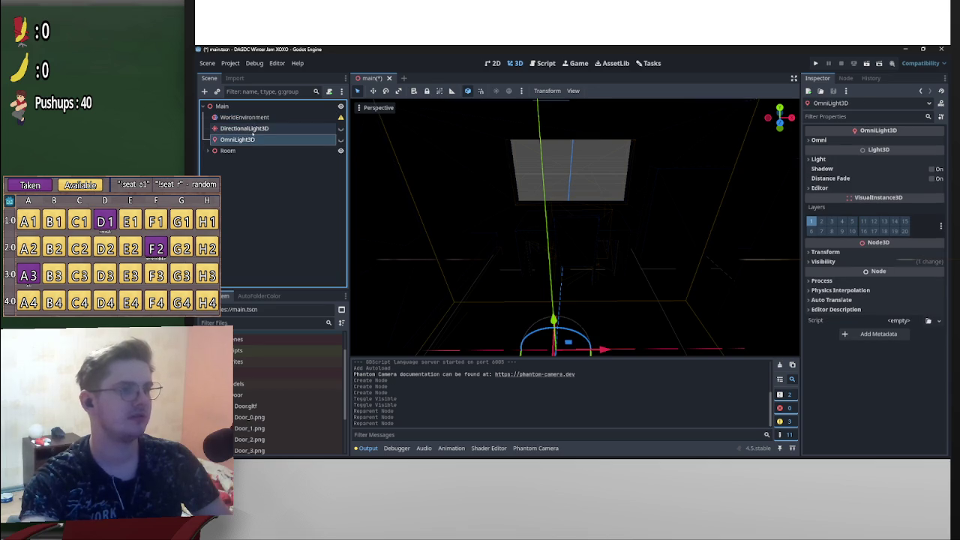
left_click(300, 119)
left_click(900, 142)
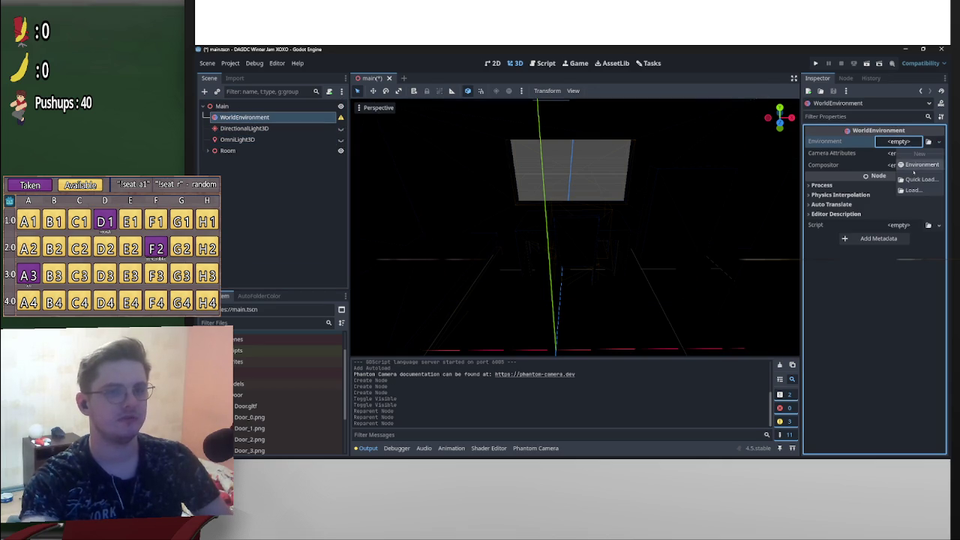
Create a new Environment resource for the WorldEnvironment and expand it
left_click(913, 165)
scroll(573, 258, "down", 5)
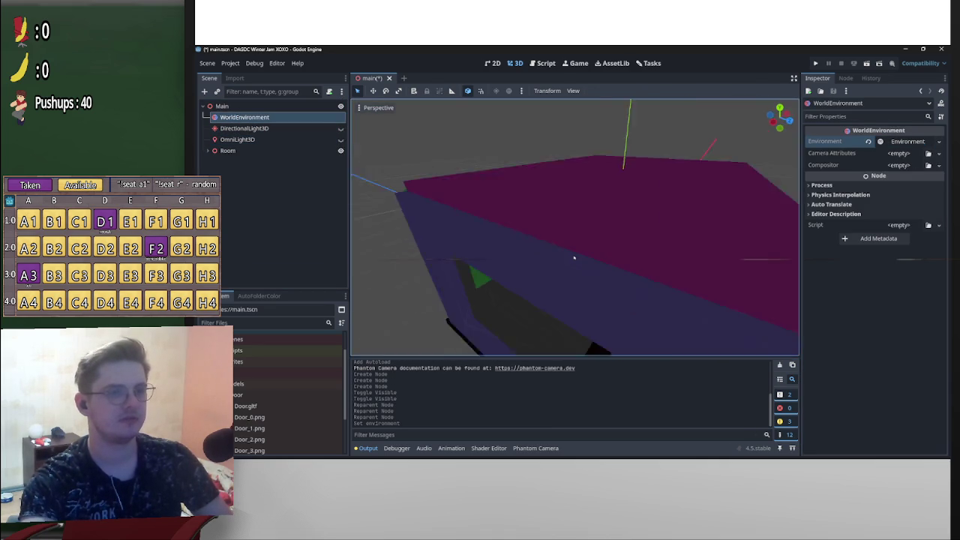
scroll(573, 258, "up", 5)
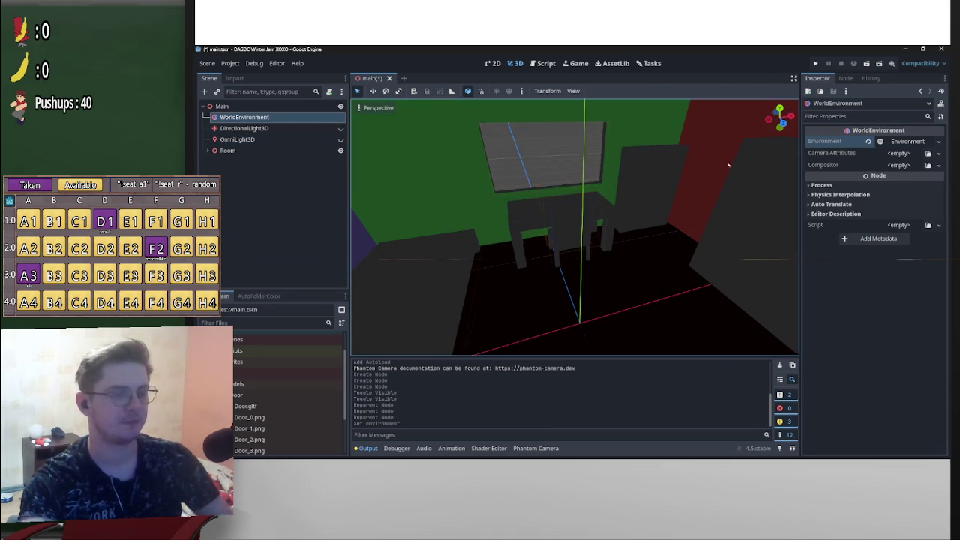
left_click(914, 142)
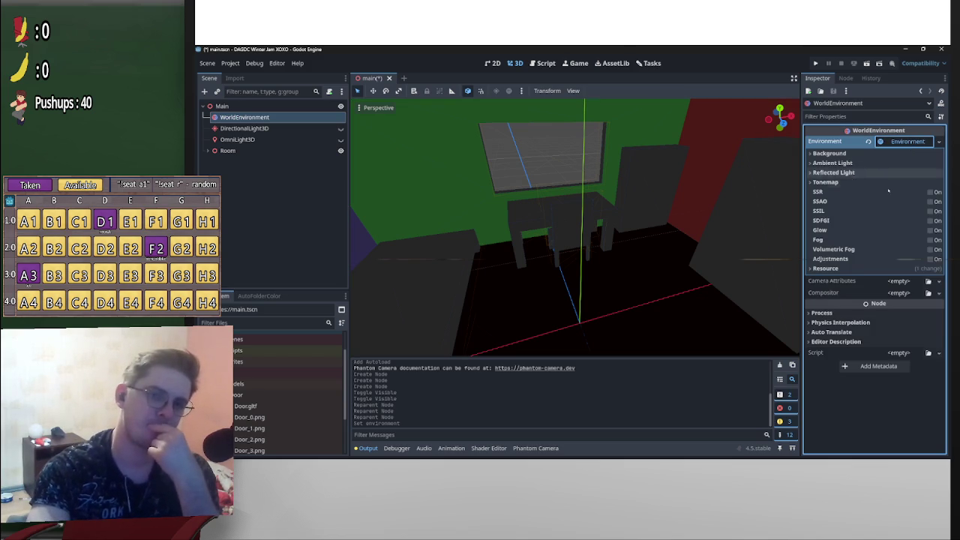
Set the Background mode to Custom Color with a near-black navy (090a12)
left_click(830, 153)
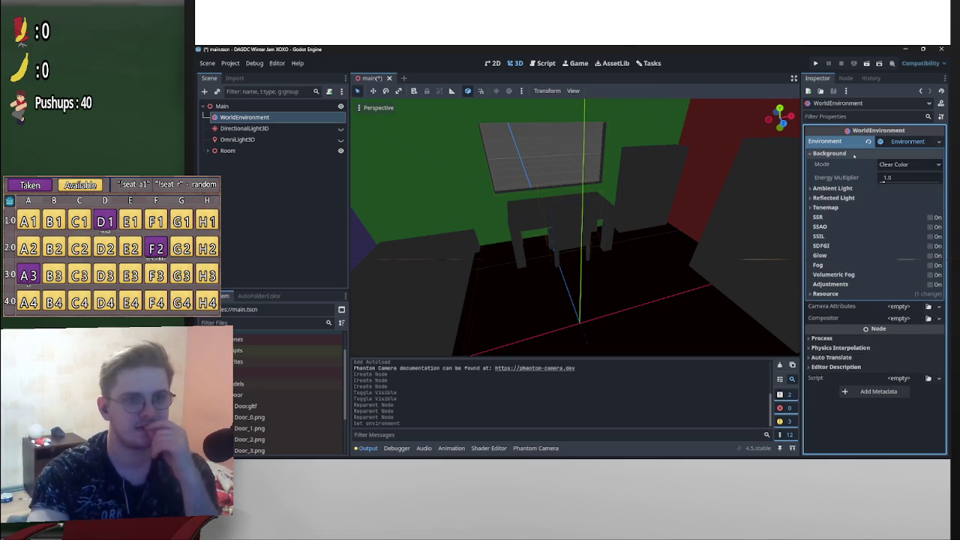
left_click(907, 164)
left_click(899, 187)
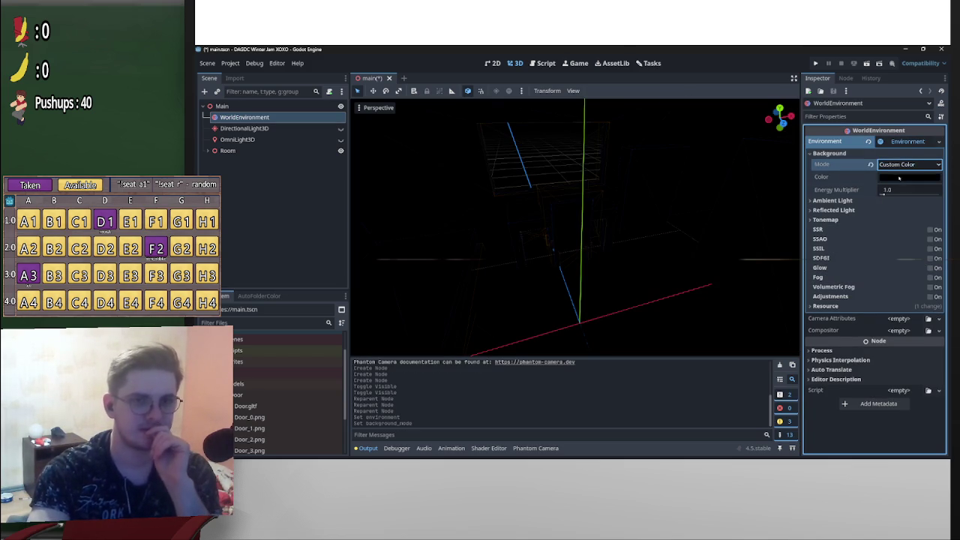
left_click(899, 178)
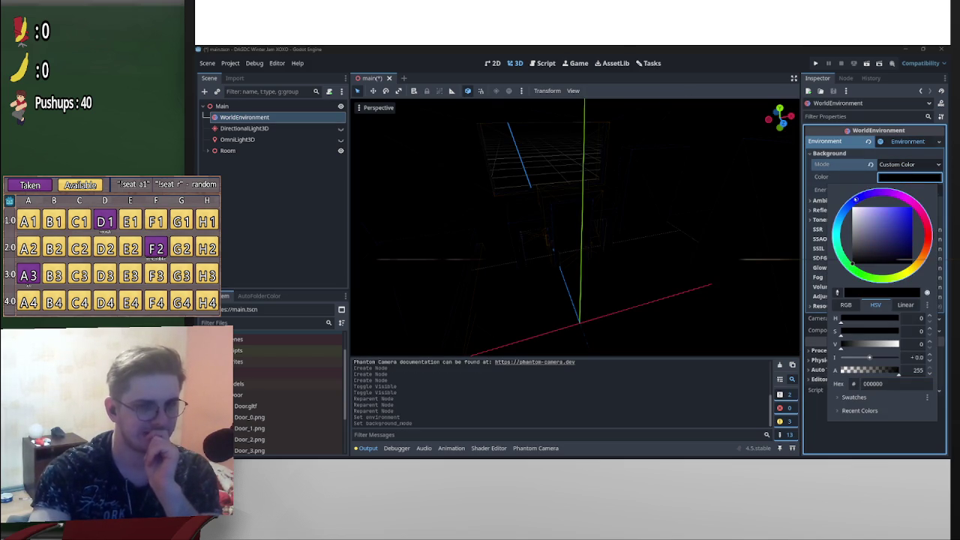
left_click(851, 201)
left_click(901, 228)
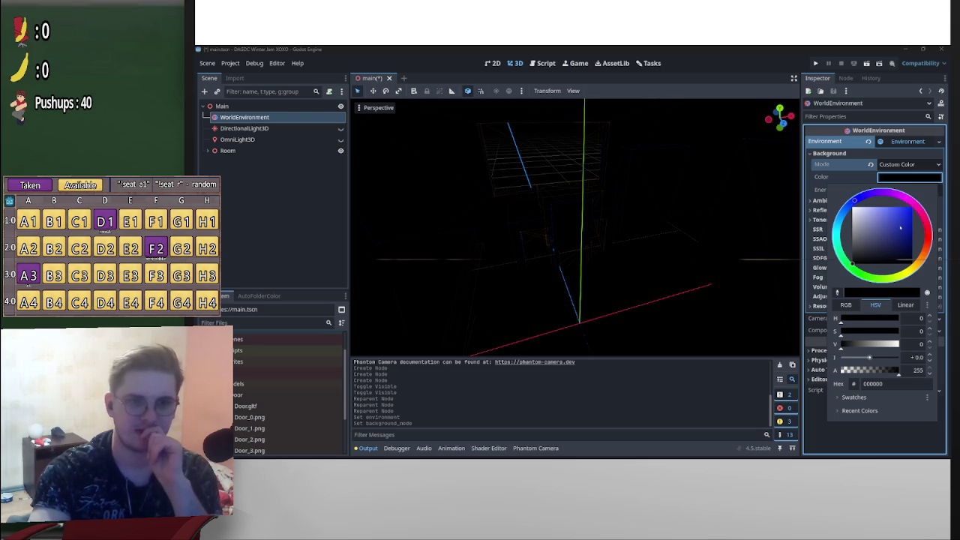
mouse_move(902, 228)
left_mouse_down()
mouse_move(904, 259)
mouse_move(852, 258)
mouse_move(882, 258)
left_mouse_up()
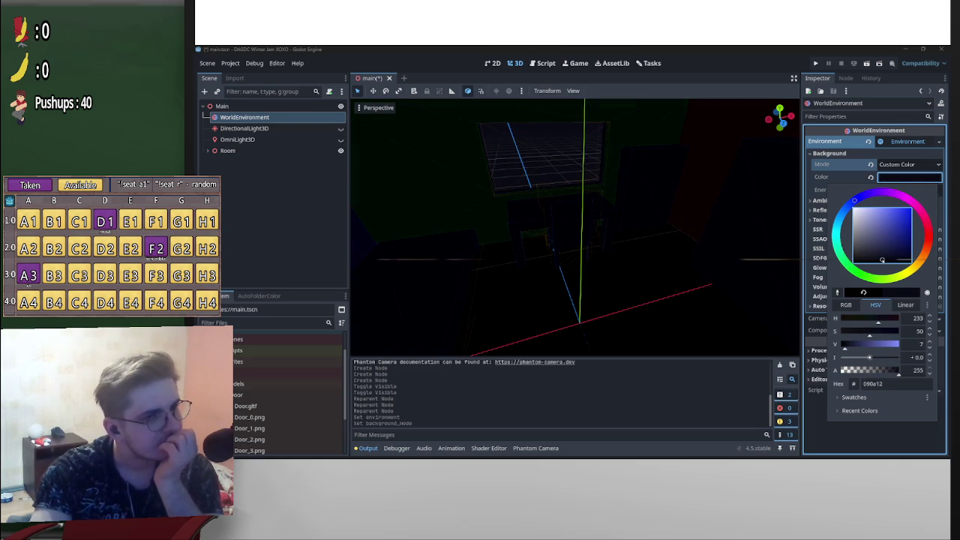
key("Escape")
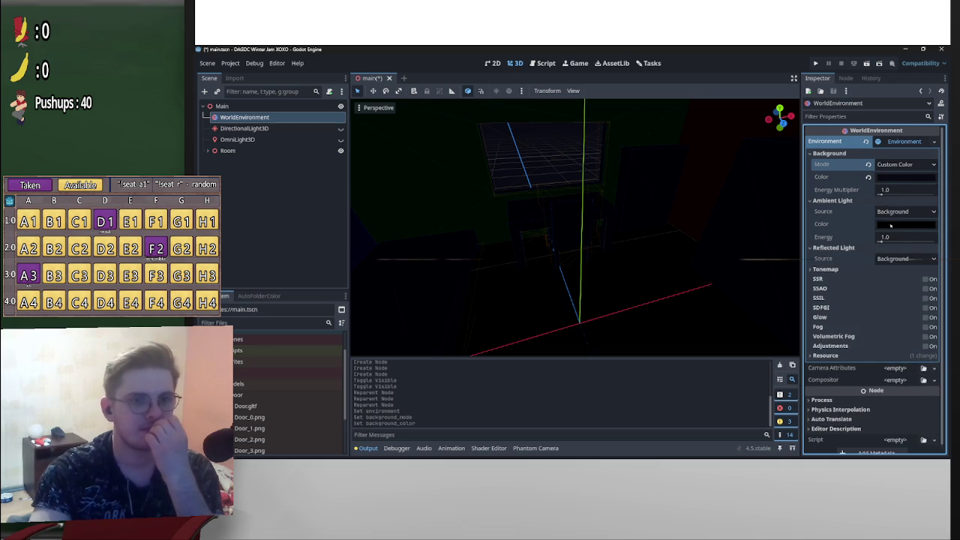
Give the ambient light a muted blue colour and raise its energy to 3.22
left_click(882, 237)
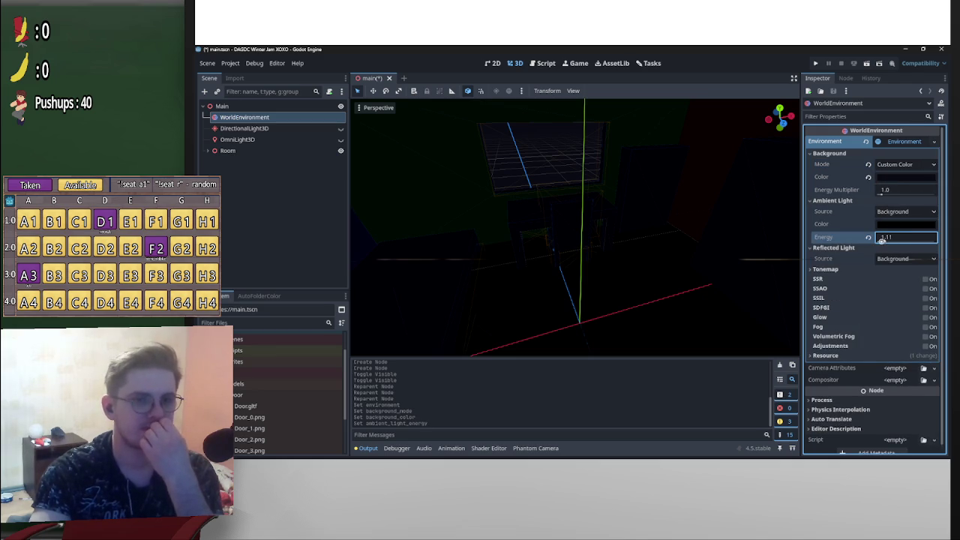
left_click(903, 211)
left_click(894, 225)
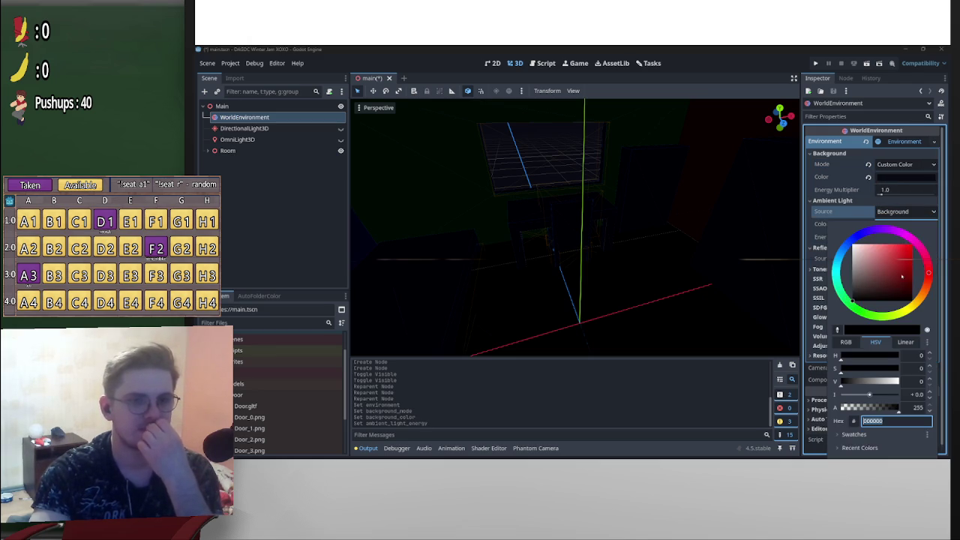
left_click(848, 244)
mouse_move(902, 278)
left_mouse_down()
mouse_move(881, 291)
mouse_move(892, 251)
left_mouse_up()
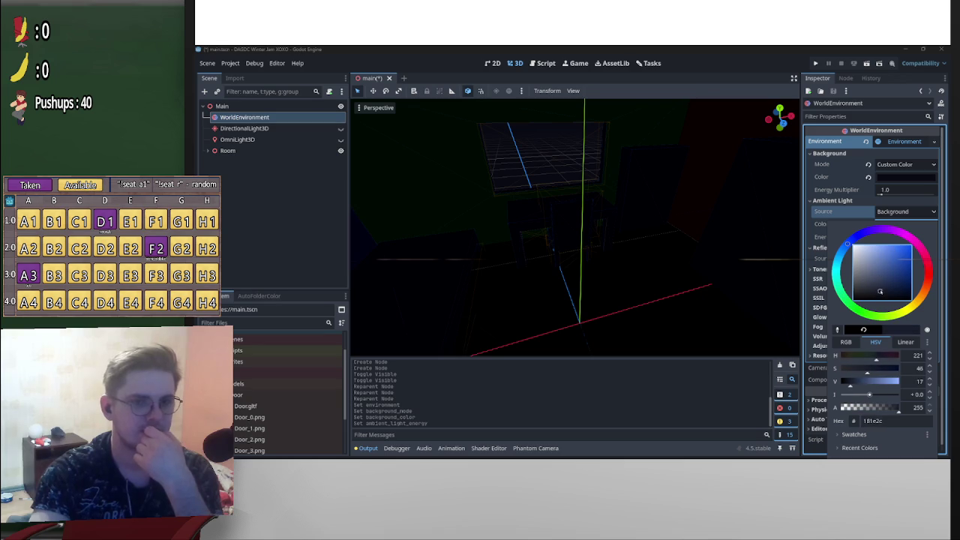
left_click(824, 237)
left_click(889, 239)
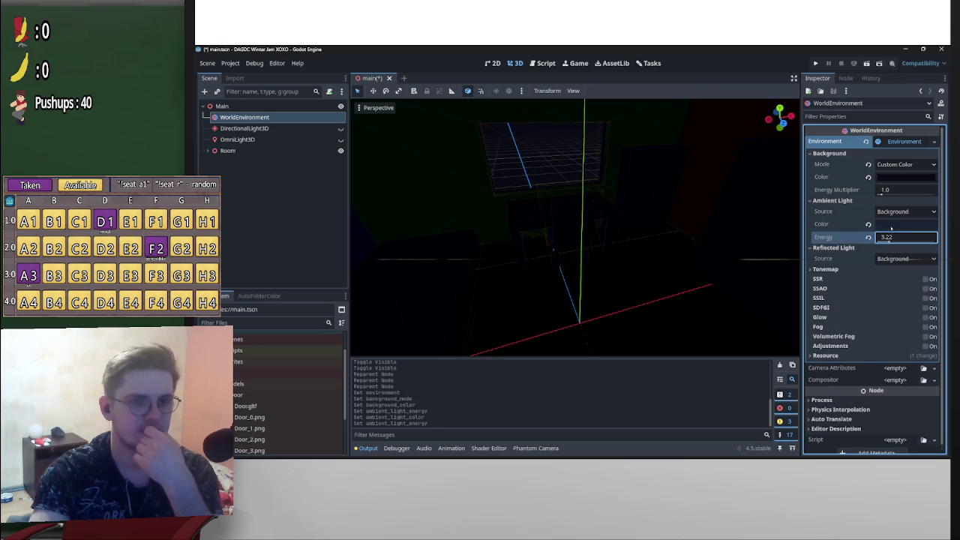
left_click(891, 224)
left_click_drag(893, 288, 895, 280)
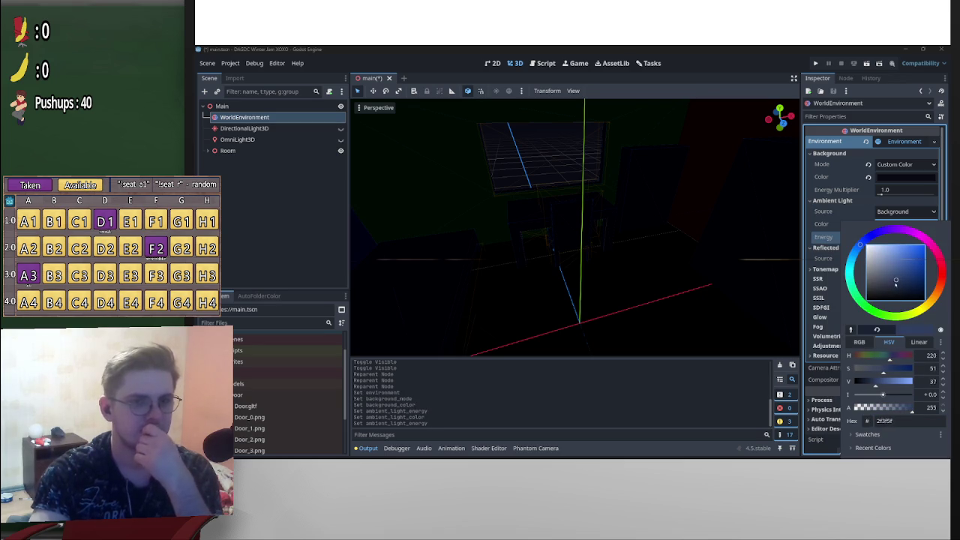
left_click(829, 285)
Keep reflected light on Background, set background energy 1.11 and colour 090b16, and expand Tonemap
left_click(890, 259)
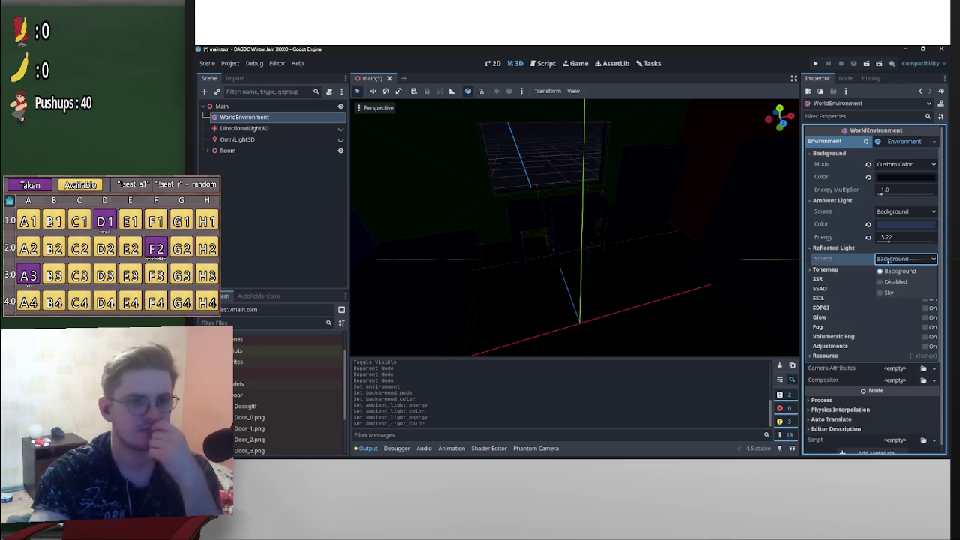
left_click(890, 271)
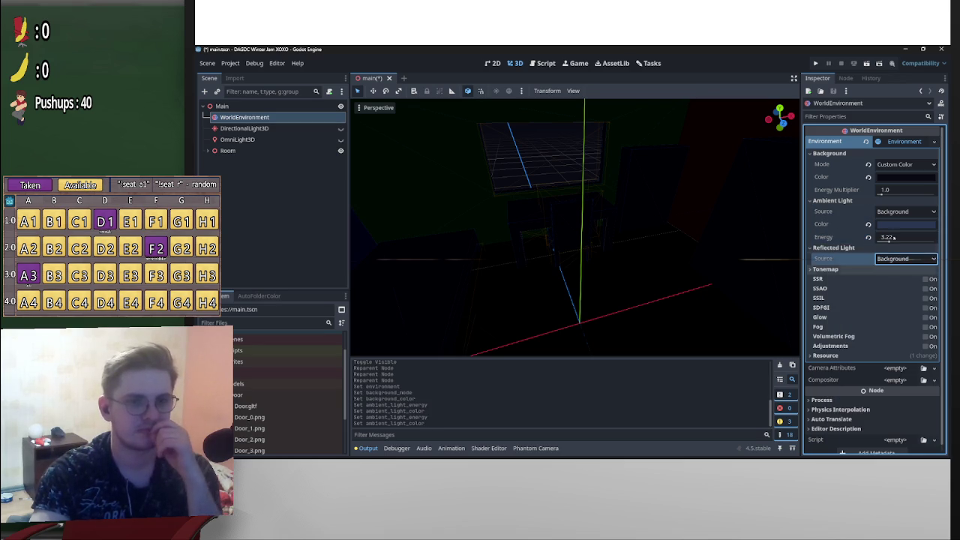
left_click_drag(881, 194, 881, 194)
left_click(885, 177)
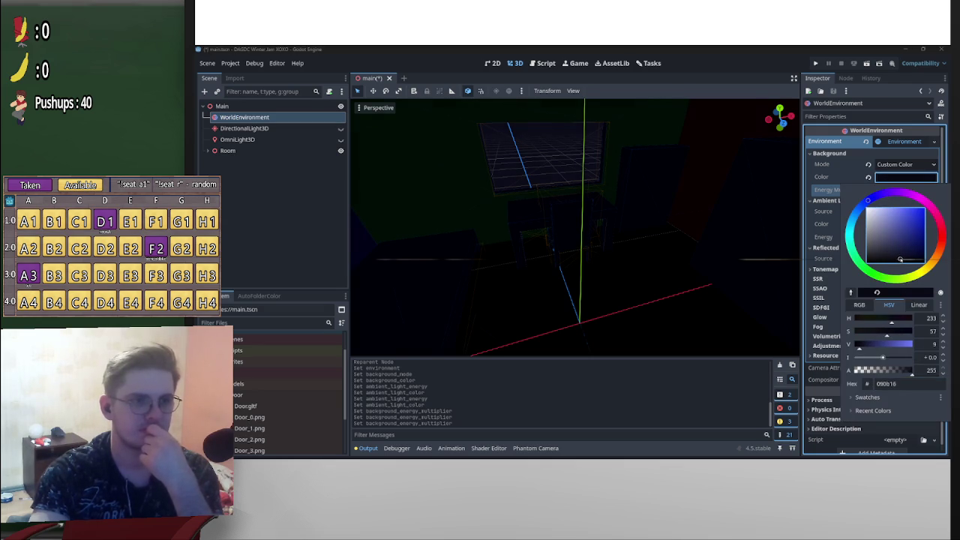
left_click(835, 201)
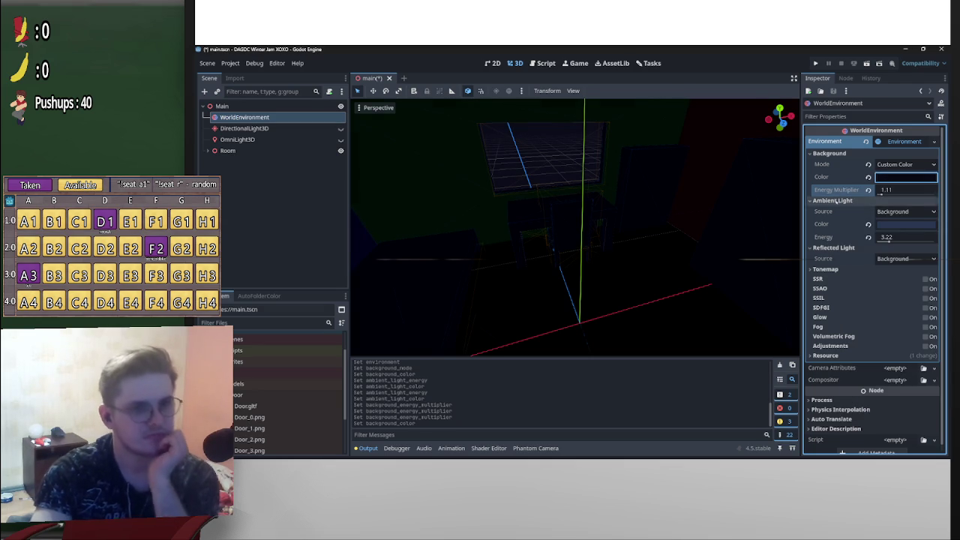
left_click(835, 200)
left_click(833, 210)
left_click(825, 220)
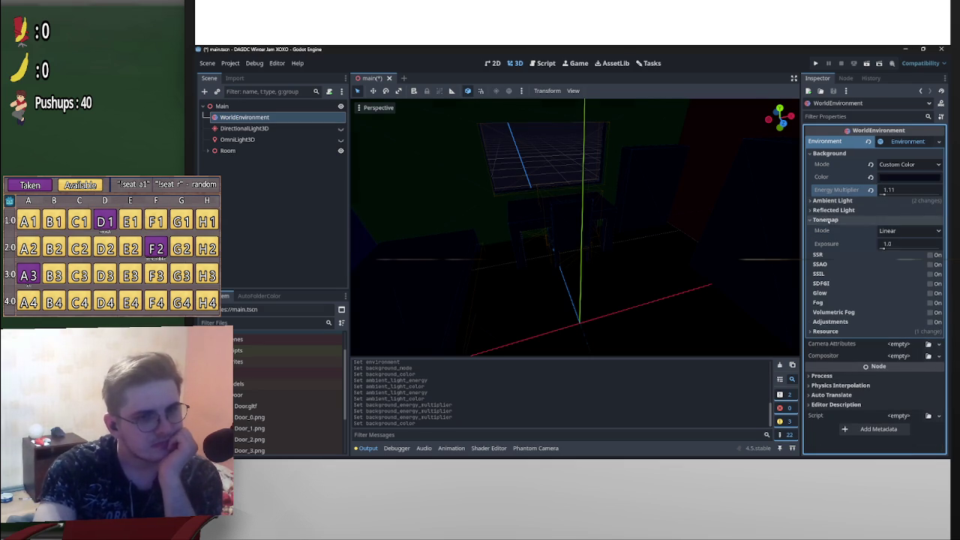
Try Reinhard tonemapping and set the tonemap white value to 1.0
left_click(887, 231)
left_click(884, 244)
mouse_move(884, 247)
left_mouse_down()
mouse_move(900, 248)
mouse_move(870, 247)
mouse_move(897, 247)
mouse_move(883, 247)
left_mouse_up()
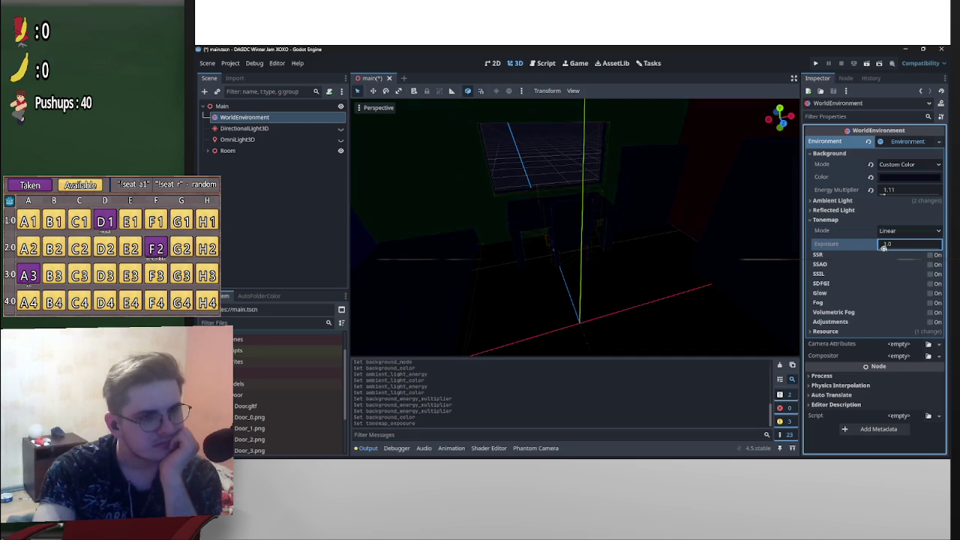
left_click(900, 231)
left_click(898, 255)
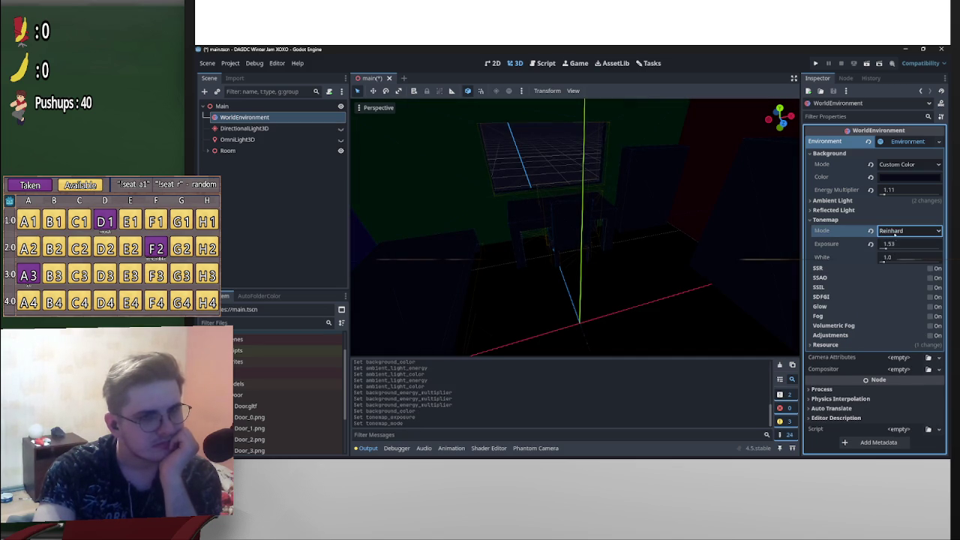
mouse_move(884, 260)
left_mouse_down()
mouse_move(923, 260)
mouse_move(884, 260)
left_mouse_up()
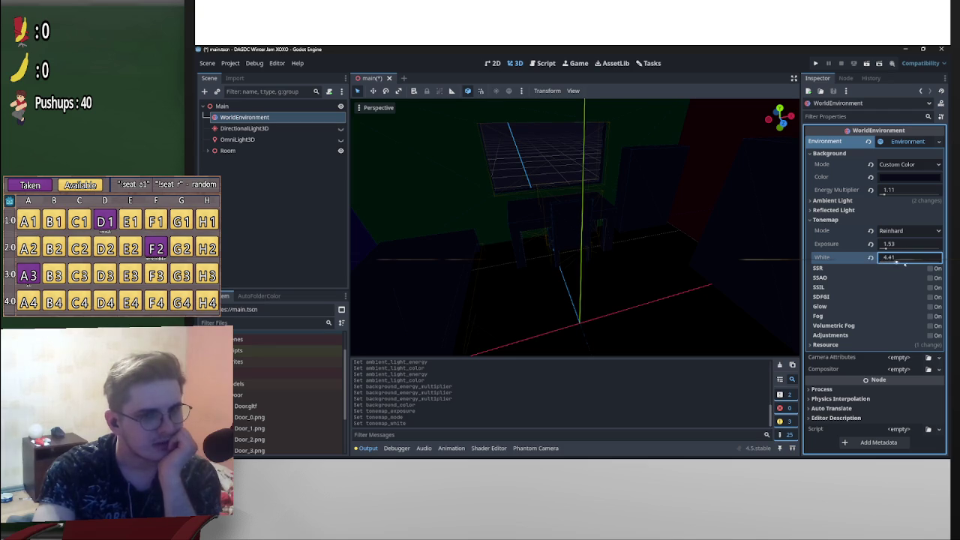
type("1")
key("Return")
Compare Filmic, ACES and AgX, settle on Filmic with exposure 0.79, and enable Volumetric Fog
left_click(900, 231)
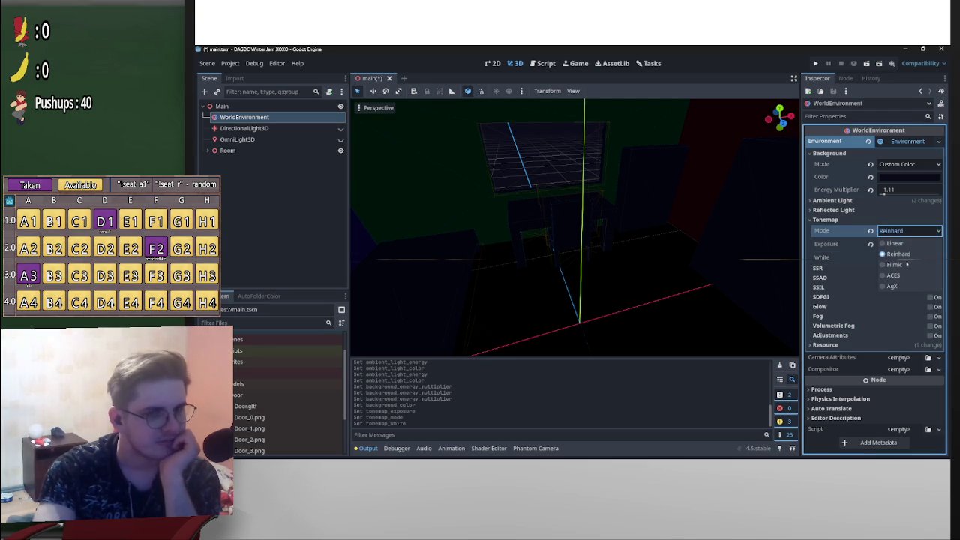
left_click(896, 264)
left_click(900, 231)
left_click(893, 275)
left_click(904, 231)
left_click(902, 286)
left_click(904, 231)
left_click(900, 286)
left_click(899, 268)
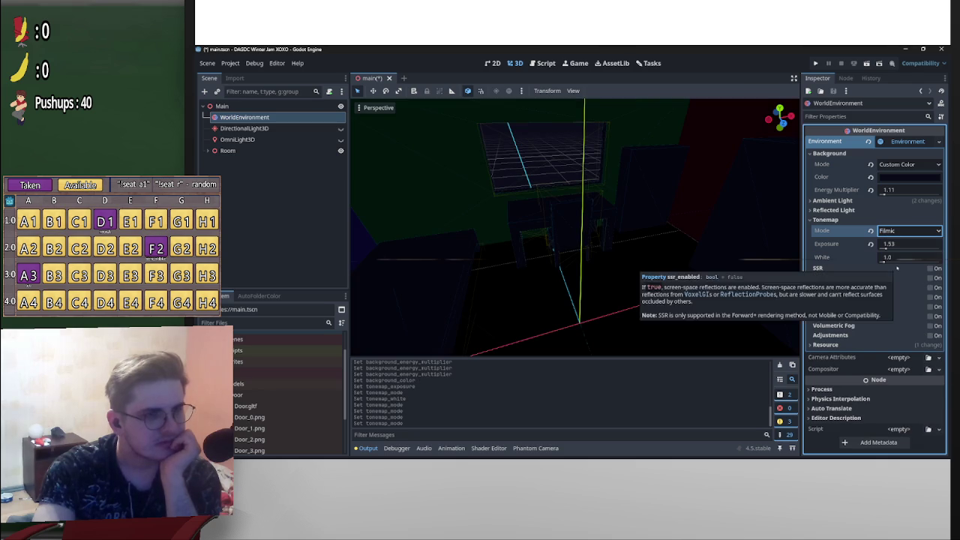
mouse_move(883, 247)
left_mouse_down()
mouse_move(862, 247)
mouse_move(891, 247)
mouse_move(875, 248)
left_mouse_up()
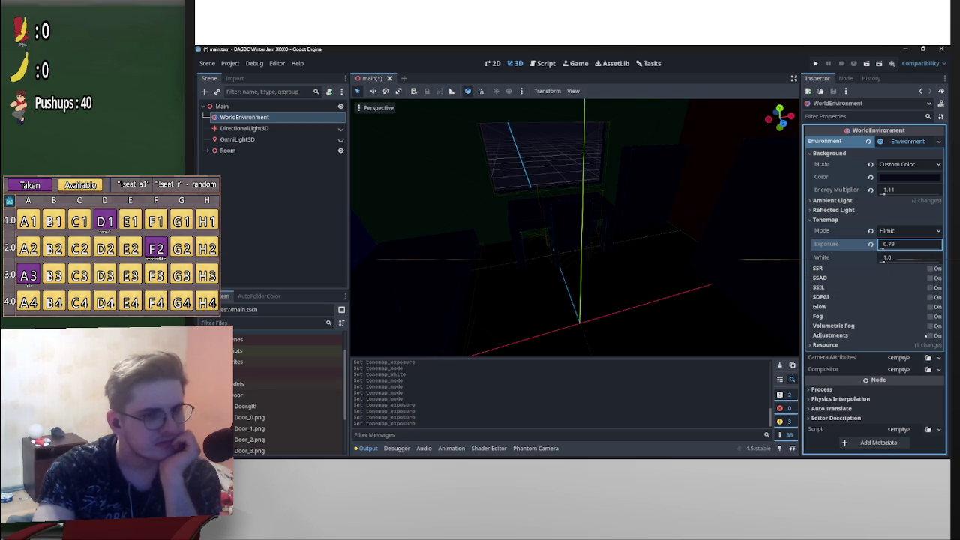
left_click(930, 325)
Switch volumetric fog back off and enable regular exponential fog instead
scroll(854, 332, "down", 2)
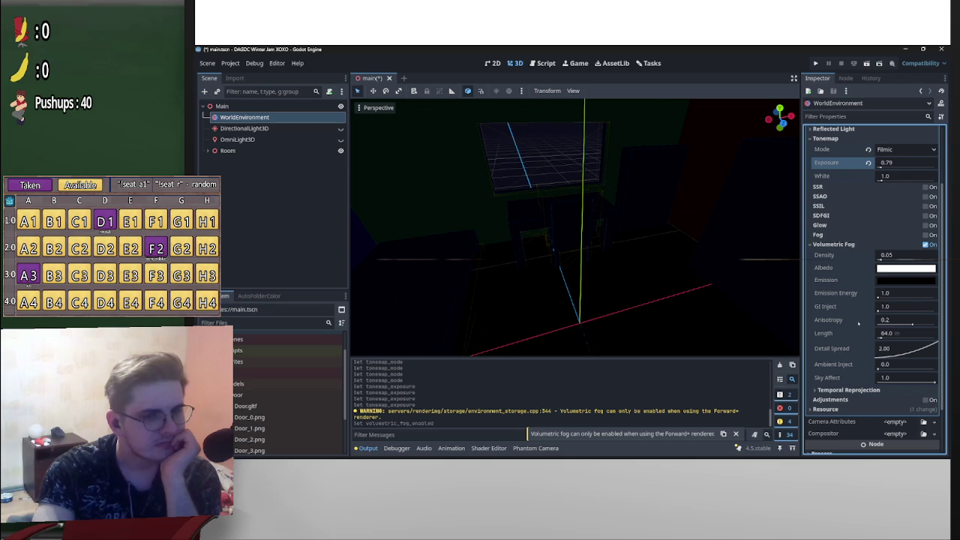
left_click(926, 245)
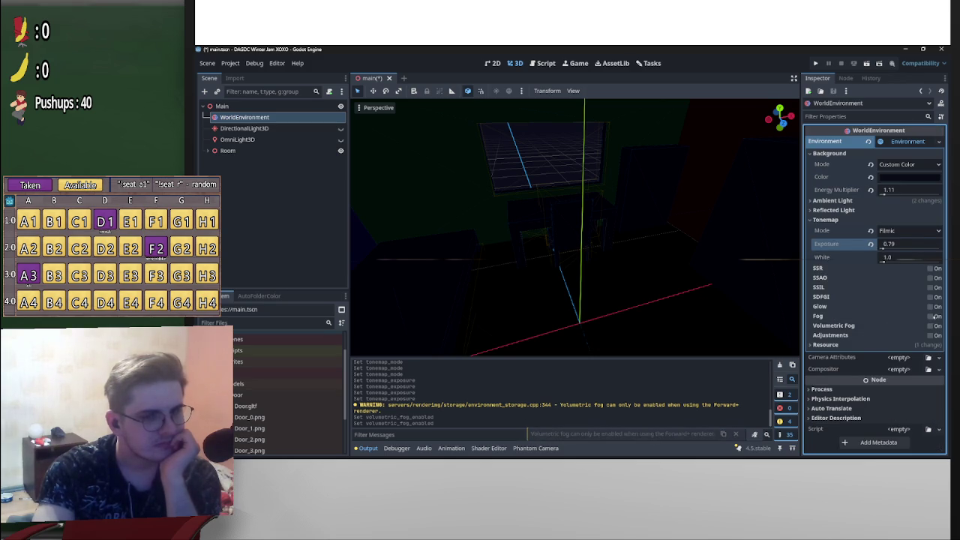
left_click(930, 316)
scroll(887, 305, "down", 1)
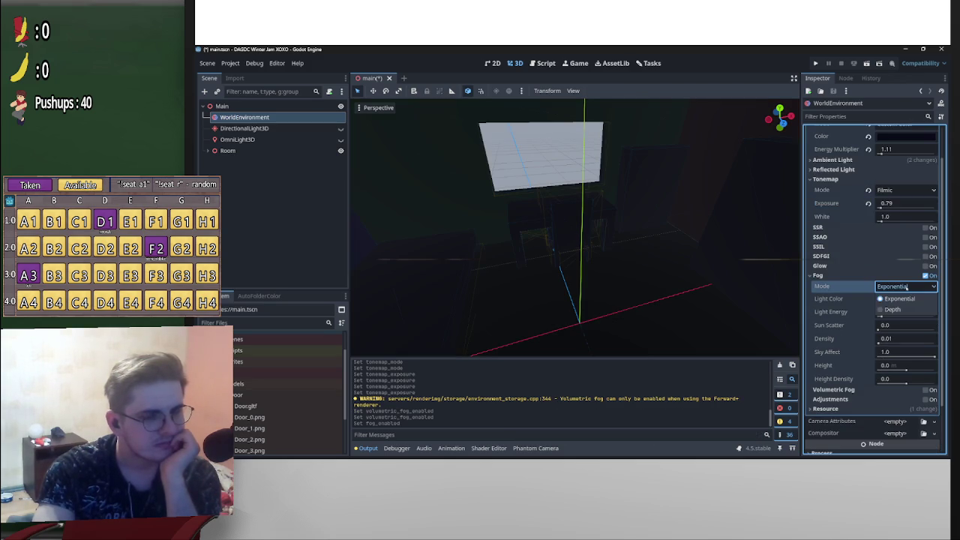
Set fog light energy to 0.23, density 0.0031 and sky affect 0.055
left_click_drag(881, 316, 879, 342)
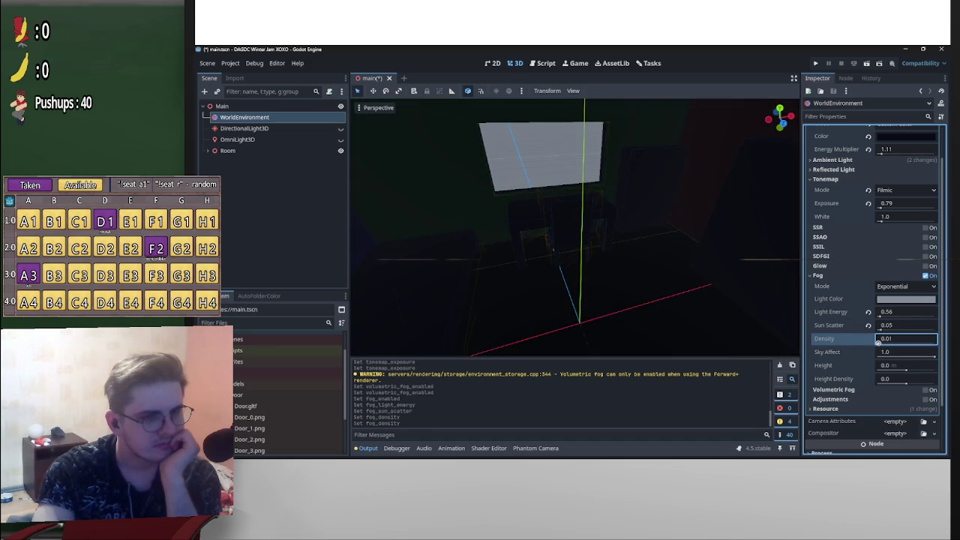
type("0.0031")
left_click_drag(885, 352, 881, 351)
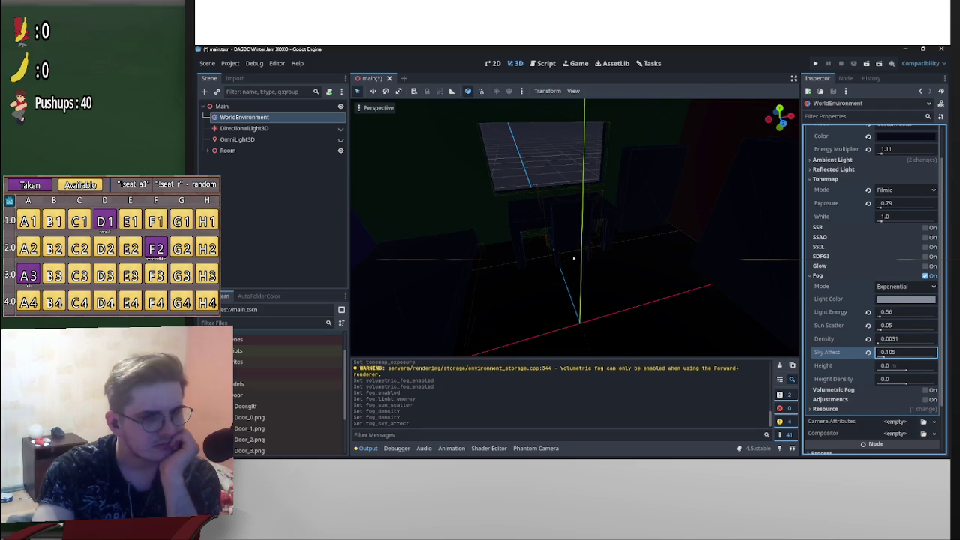
left_click_drag(573, 258, 726, 281)
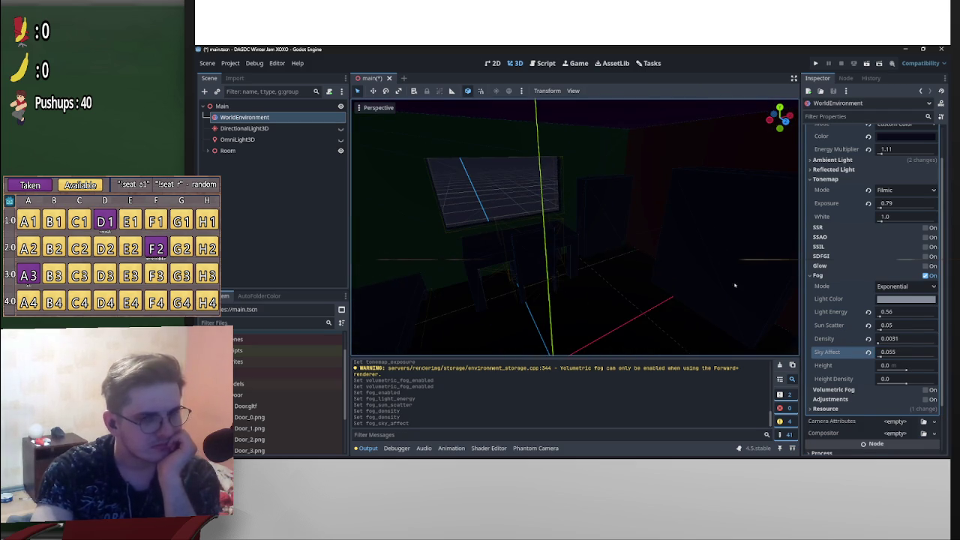
mouse_move(881, 313)
left_mouse_down()
mouse_move(878, 342)
mouse_move(878, 316)
left_mouse_up()
type("0.23")
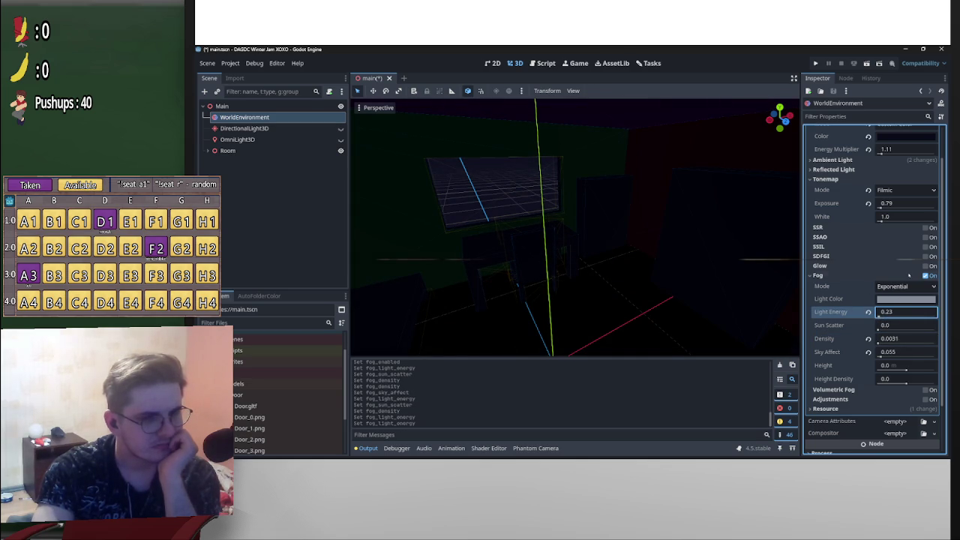
left_click(905, 275)
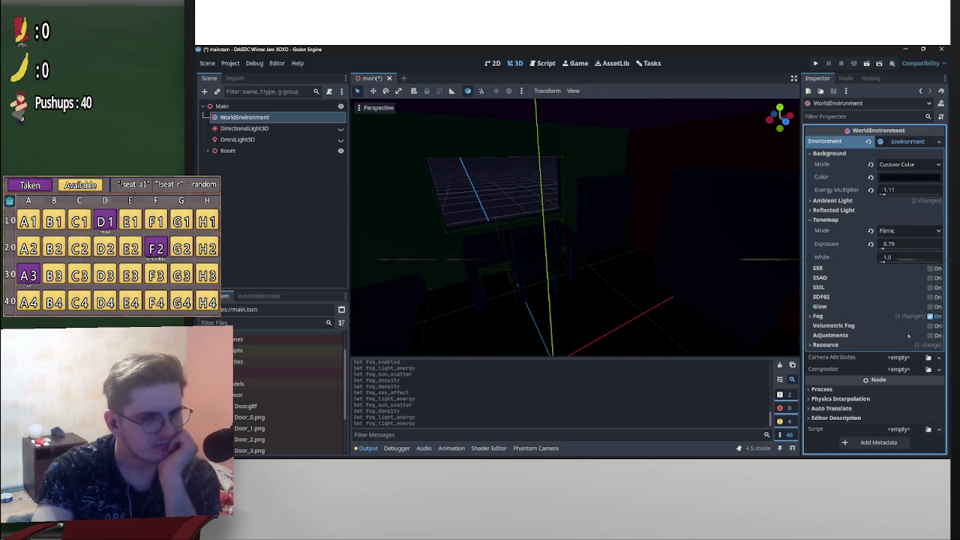
Enable environment adjustments and try out brightness and contrast values such as 1.15
left_click(904, 335)
left_click_drag(885, 347, 885, 378)
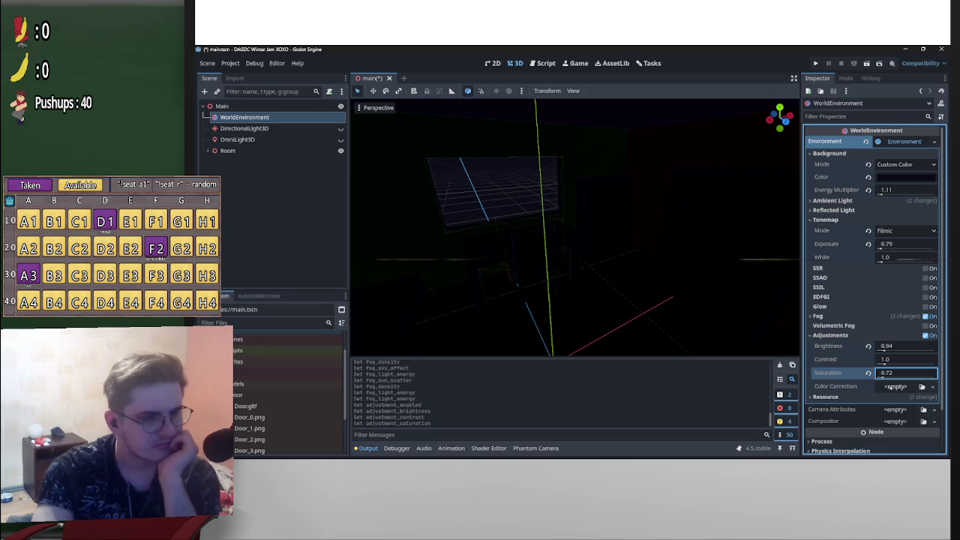
left_click_drag(885, 349, 886, 360)
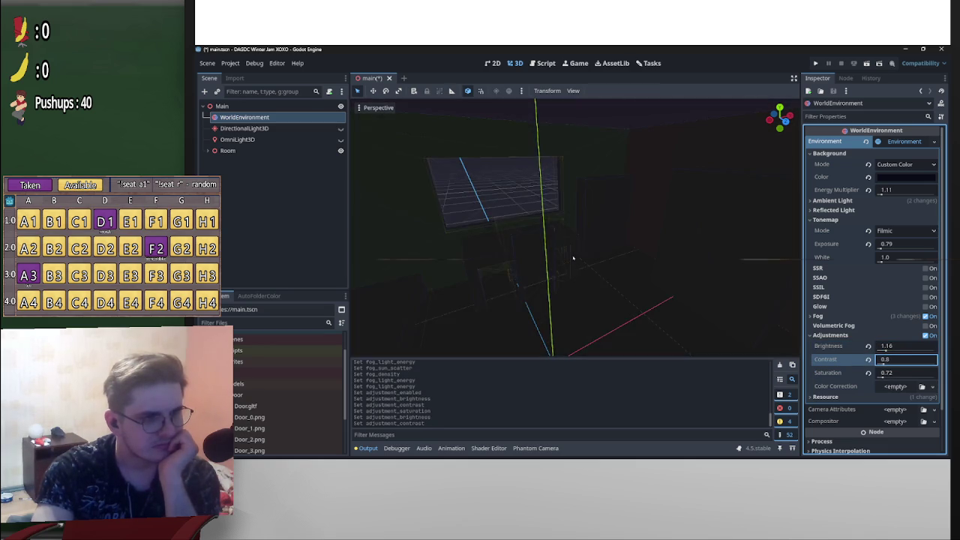
key("BackSpace")
type("05")
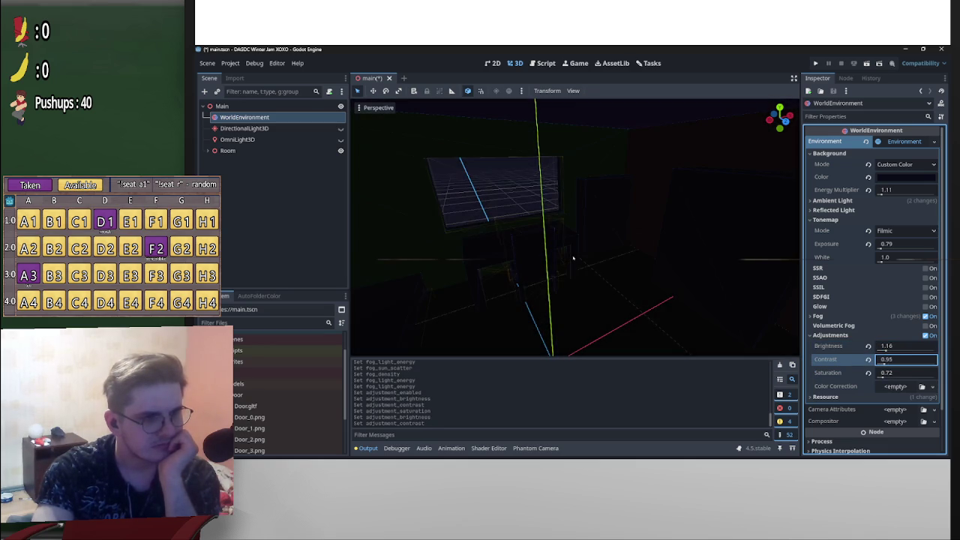
key("BackSpace")
key("BackSpace")
type("15")
key("BackSpace")
Settle the adjustments at brightness 1.33, contrast 1.0 and saturation 0.64
left_click(882, 374)
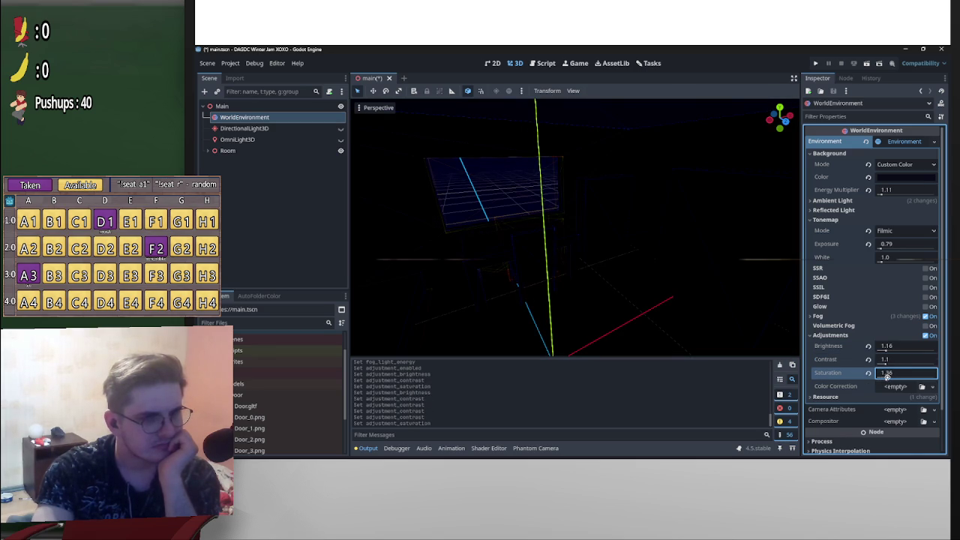
left_click(886, 347)
type("1.33")
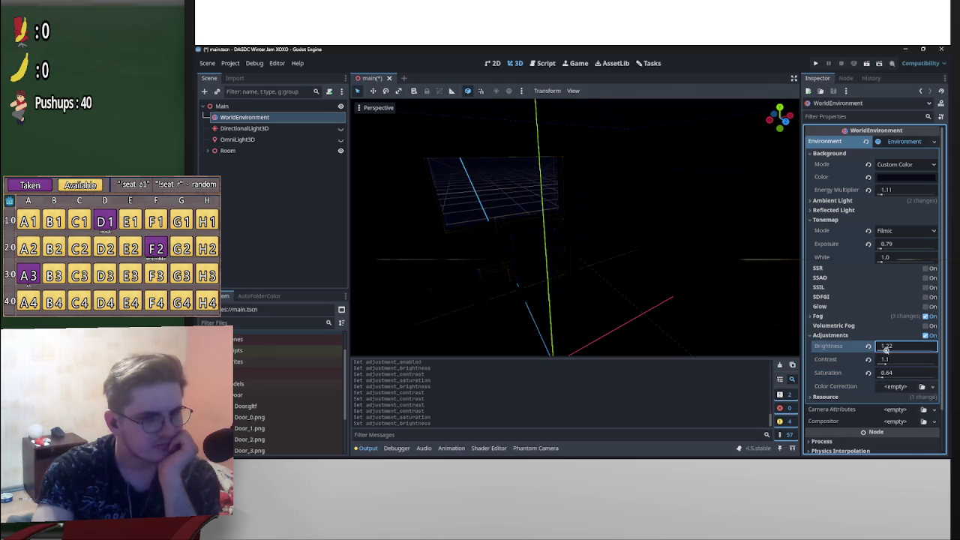
left_click_drag(886, 363, 872, 361)
left_click(887, 348)
type("1.5")
key("Escape")
Lighten the environment background colour slightly to about 121320
mouse_move(573, 258)
left_mouse_down()
mouse_move(738, 289)
mouse_move(795, 247)
left_mouse_up()
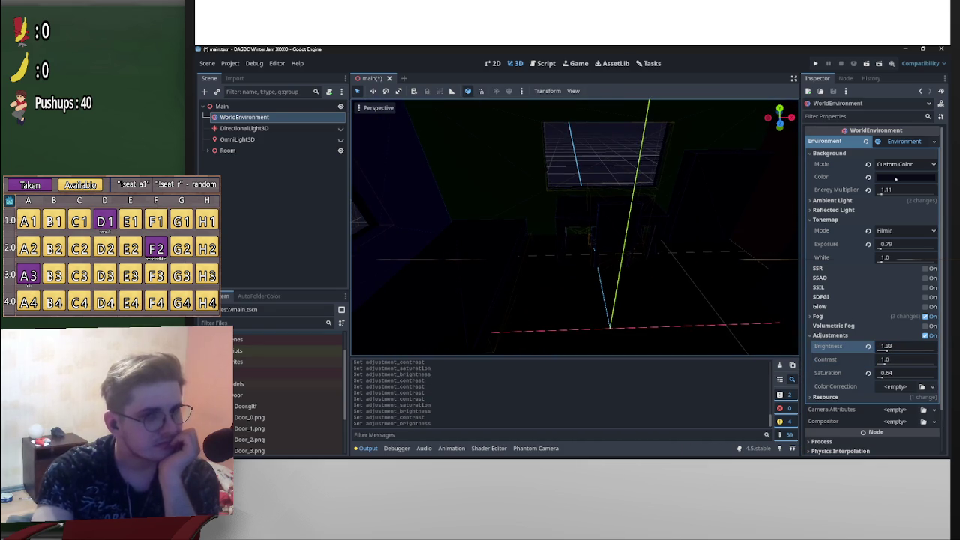
left_click(895, 179)
left_click(888, 258)
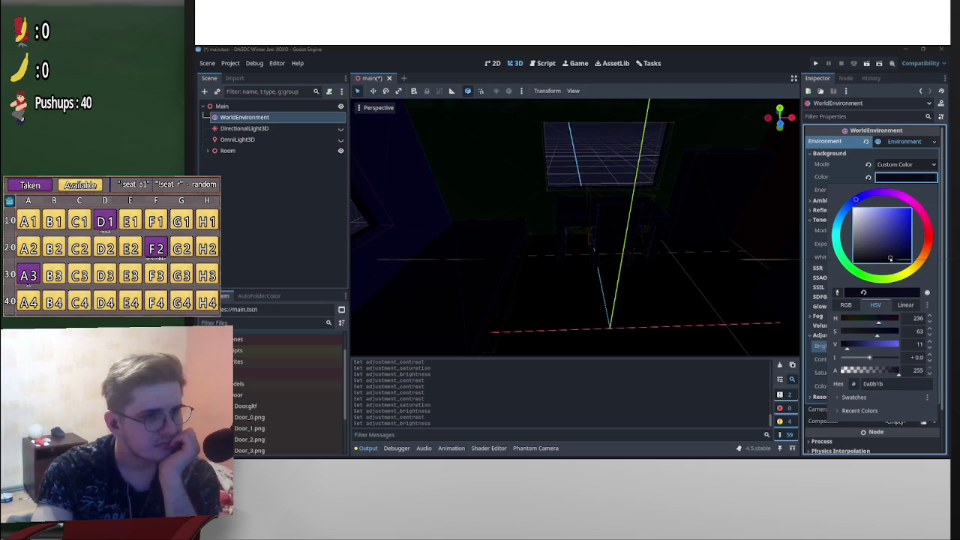
left_click_drag(888, 258, 885, 258)
left_click_drag(885, 257, 879, 258)
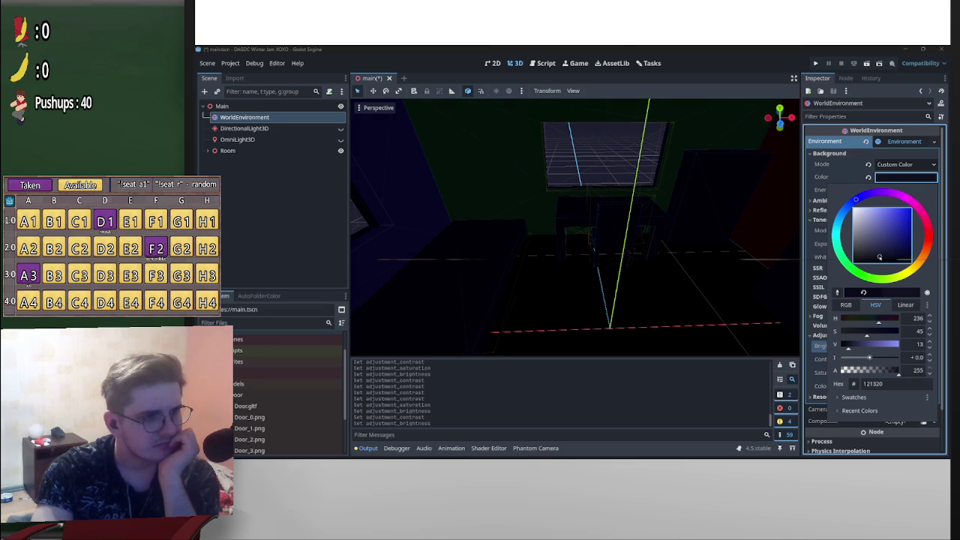
left_click(749, 255)
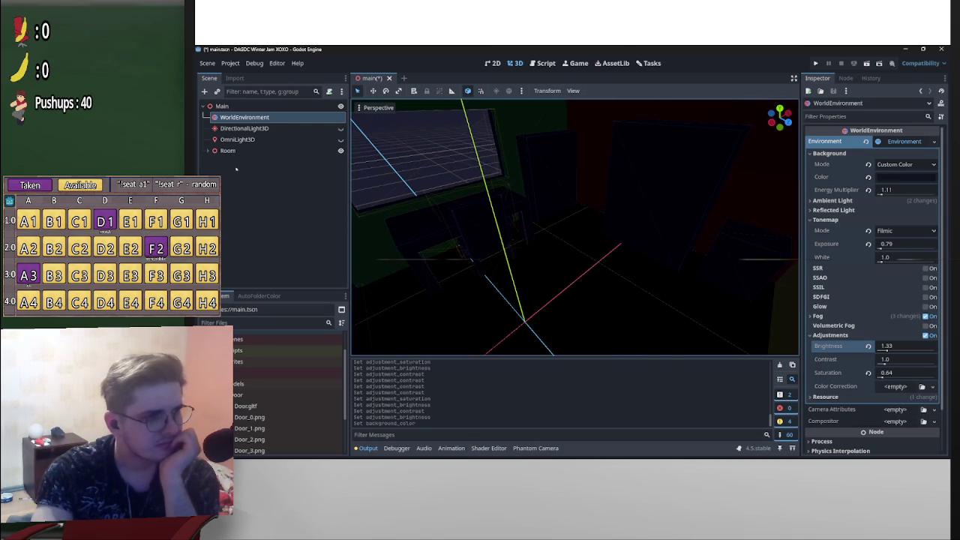
left_click(330, 128)
Frame the DirectionalLight3D and enable its shadows
left_click(340, 128)
key("f")
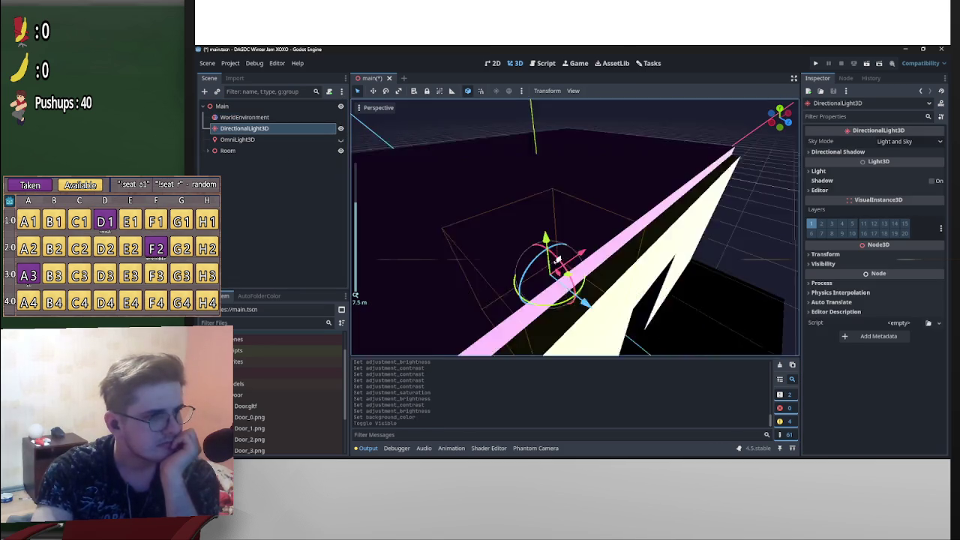
left_click(937, 181)
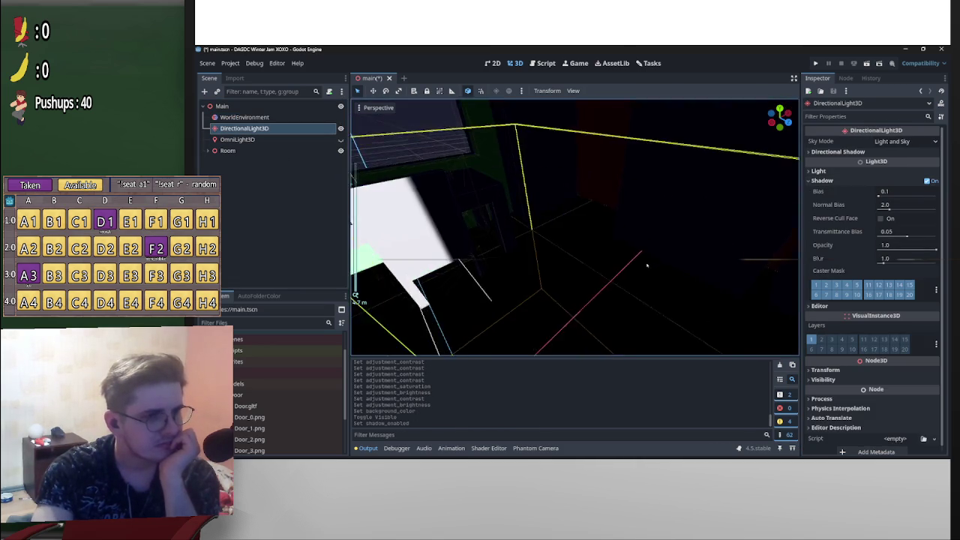
mouse_move(585, 285)
left_mouse_down()
mouse_move(525, 319)
mouse_move(461, 160)
left_mouse_up()
key("f")
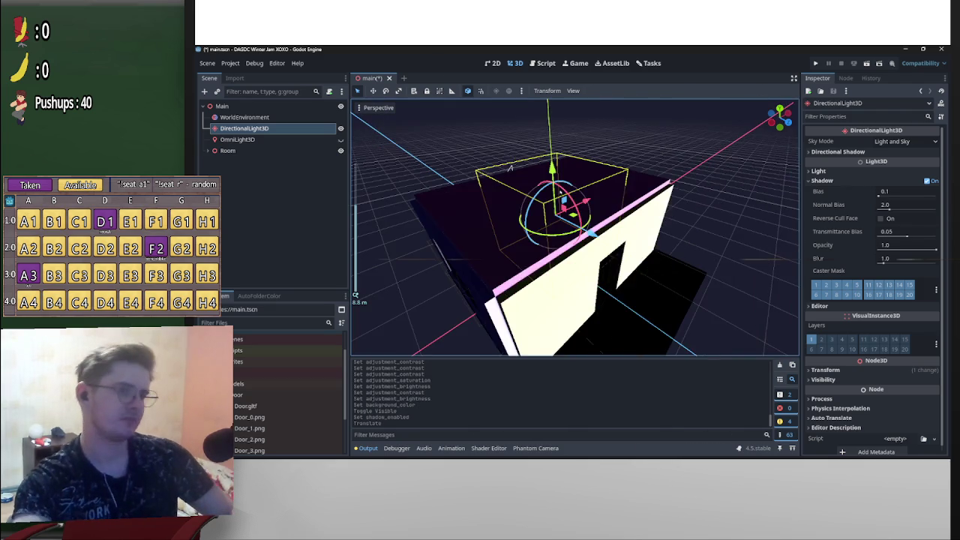
scroll(575, 225, "down", 3)
mouse_move(675, 225)
left_mouse_down()
mouse_move(740, 241)
mouse_move(690, 209)
mouse_move(715, 215)
mouse_move(678, 223)
left_mouse_up()
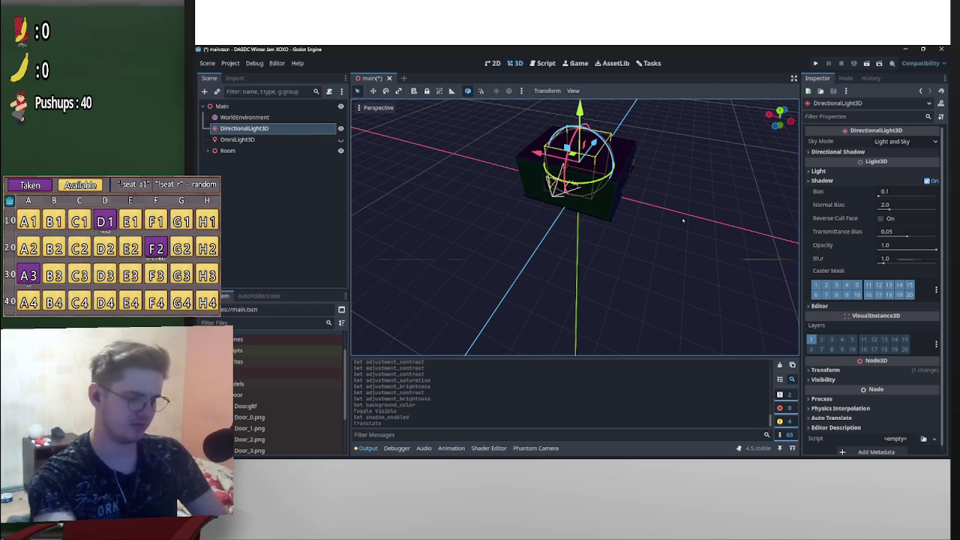
Re-aim the directional light along several views with Ctrl+Alt+M, then save main.tscn
key("ctrl+alt+m")
key("ctrl+alt+m")
mouse_move(581, 244)
left_mouse_down()
mouse_move(594, 238)
mouse_move(599, 210)
mouse_move(573, 258)
left_mouse_up()
key("ctrl+alt+m")
key("ctrl+alt+m")
key("ctrl+alt+m")
key("ctrl+alt+m")
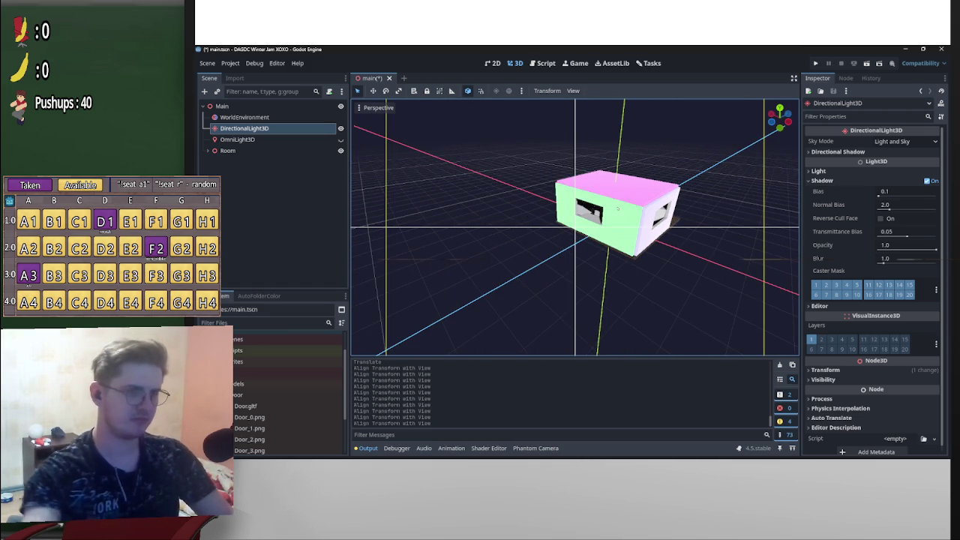
mouse_move(621, 207)
left_mouse_down()
mouse_move(633, 216)
mouse_move(639, 209)
left_mouse_up()
key("ctrl+alt+m")
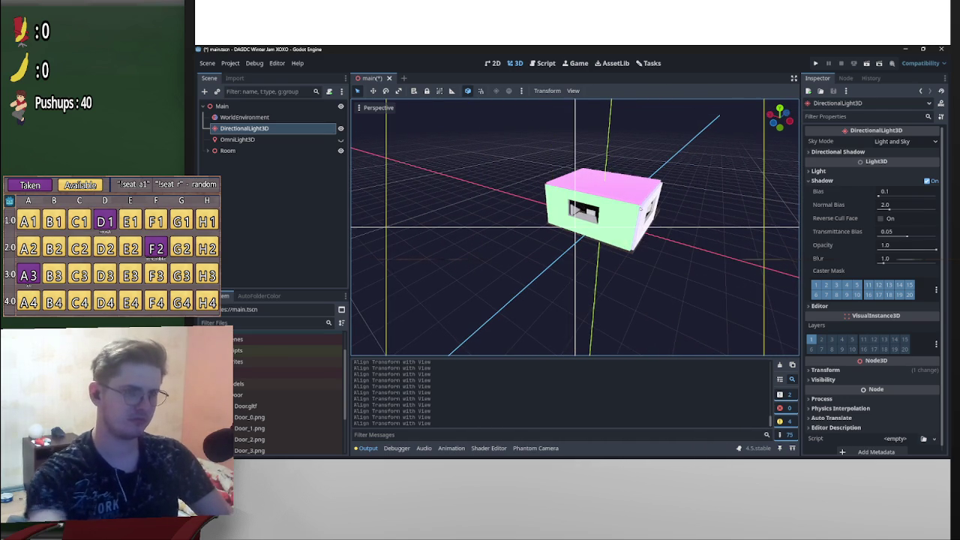
scroll(641, 208, "up", 10)
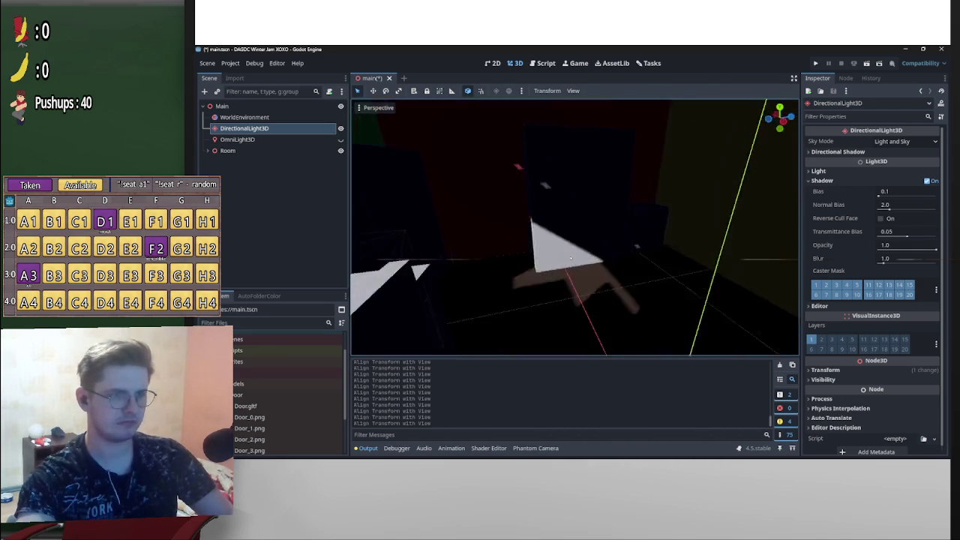
mouse_move(571, 258)
left_mouse_down()
mouse_move(660, 205)
mouse_move(649, 210)
mouse_move(688, 225)
mouse_move(620, 218)
left_mouse_up()
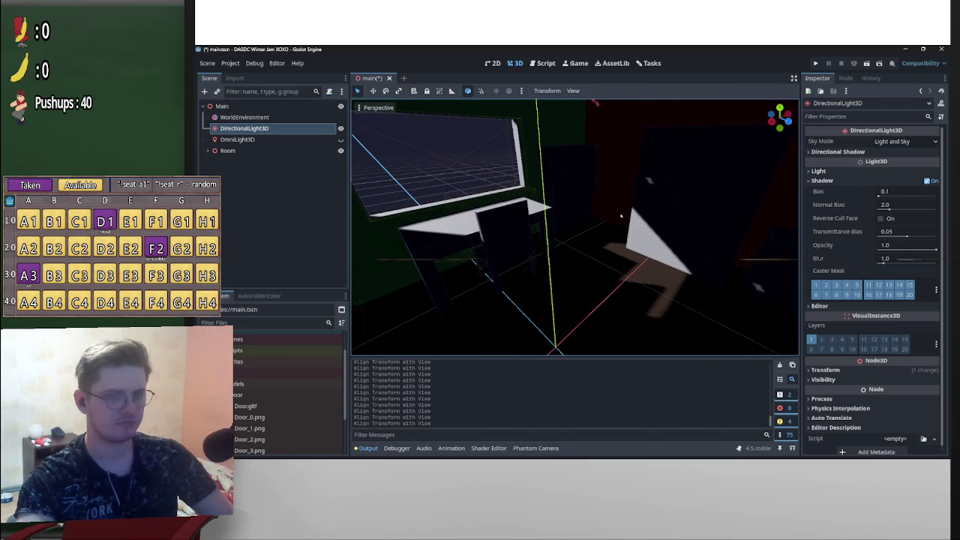
key("ctrl+s")
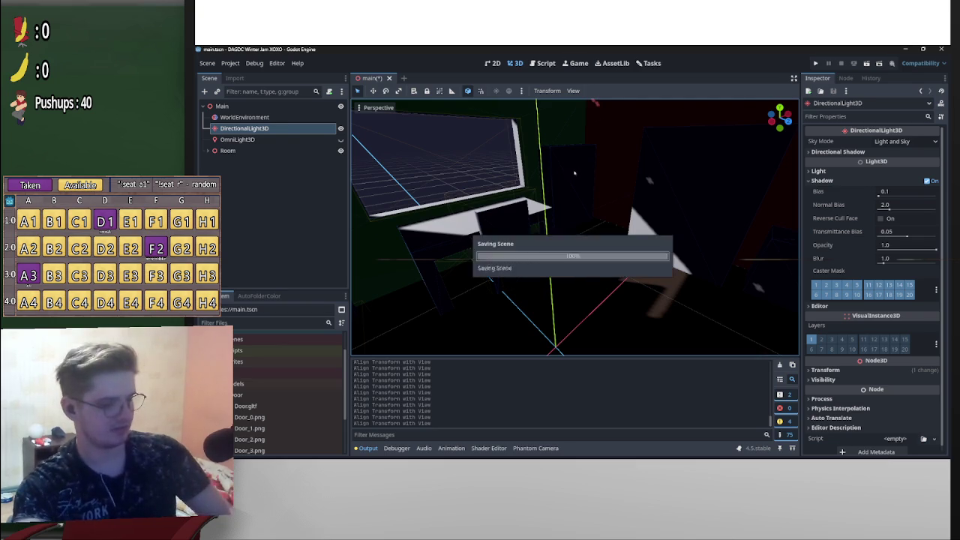
left_click(905, 141)
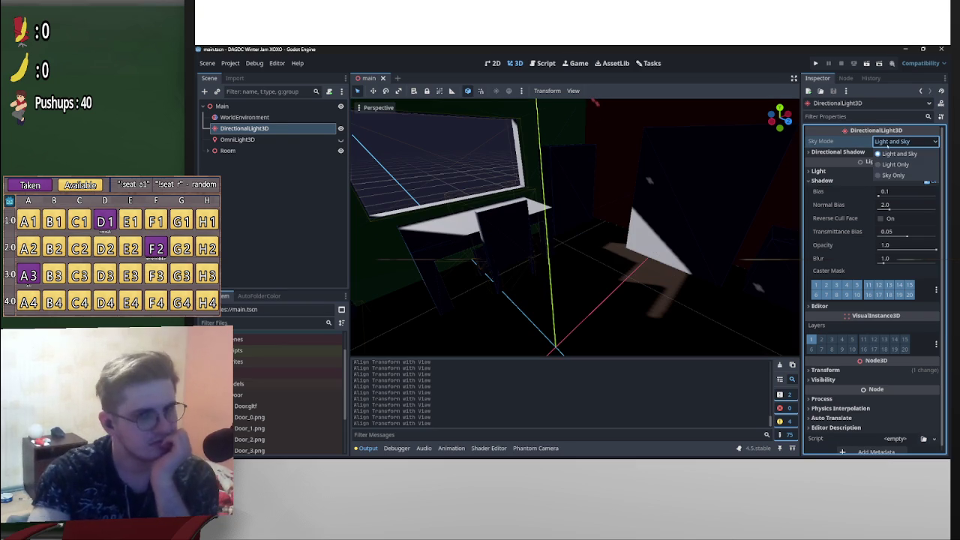
Expand Directional Shadow and raise the Split 1 and Split 3 distances
left_click(896, 153)
left_click(893, 152)
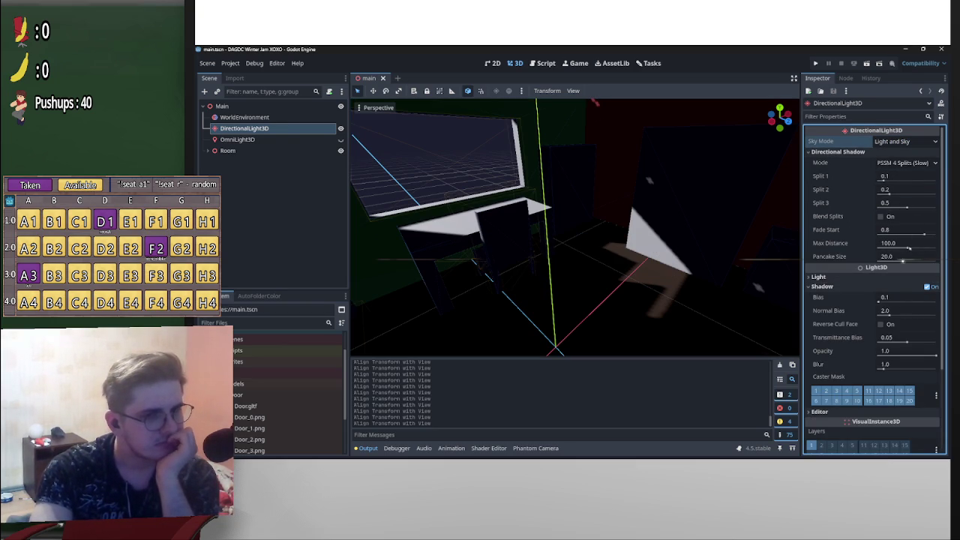
mouse_move(885, 178)
left_mouse_down()
mouse_move(901, 181)
mouse_move(897, 189)
left_mouse_up()
mouse_move(889, 203)
left_mouse_down()
mouse_move(912, 203)
mouse_move(906, 181)
left_mouse_up()
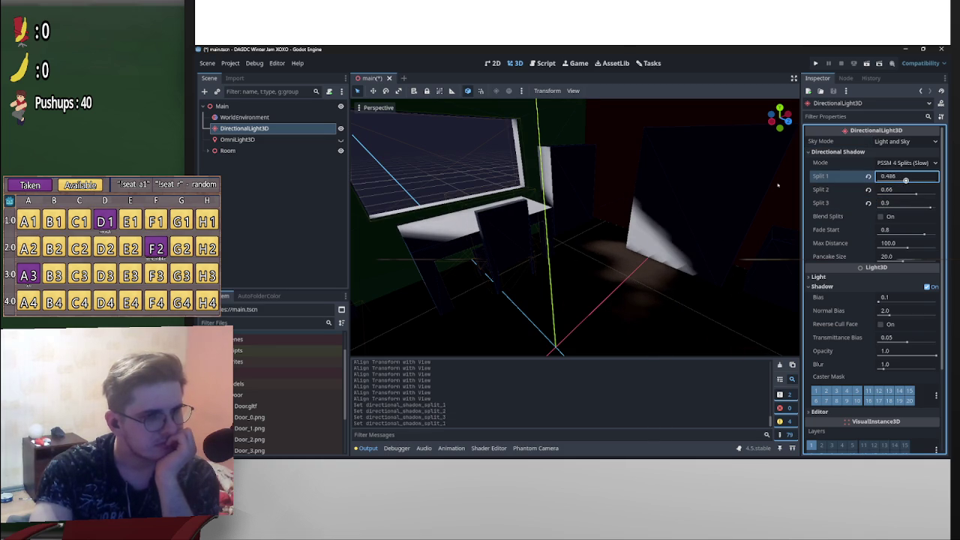
Thicken the ceiling box to 0.122 m on Y and save the scene
left_click(570, 201)
left_click_drag(570, 199, 570, 191)
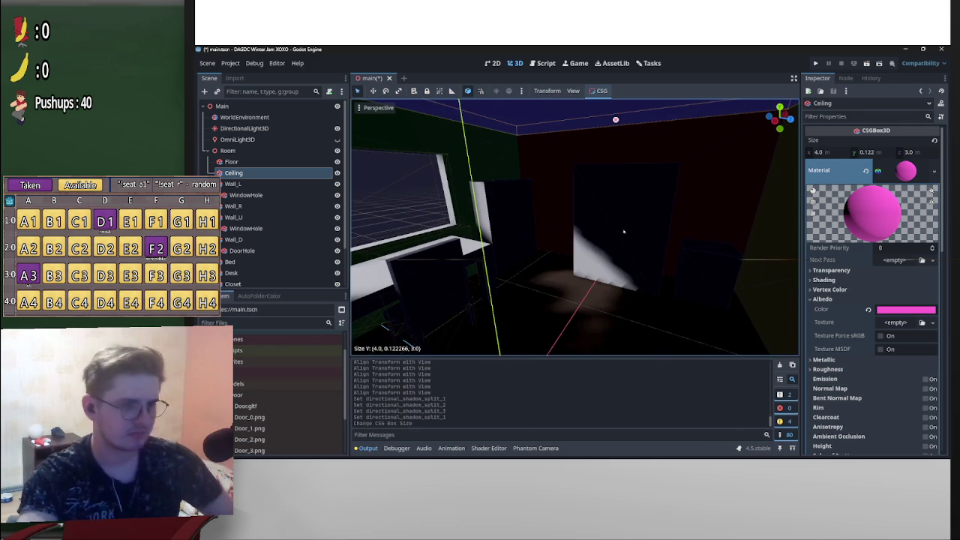
key("ctrl+s")
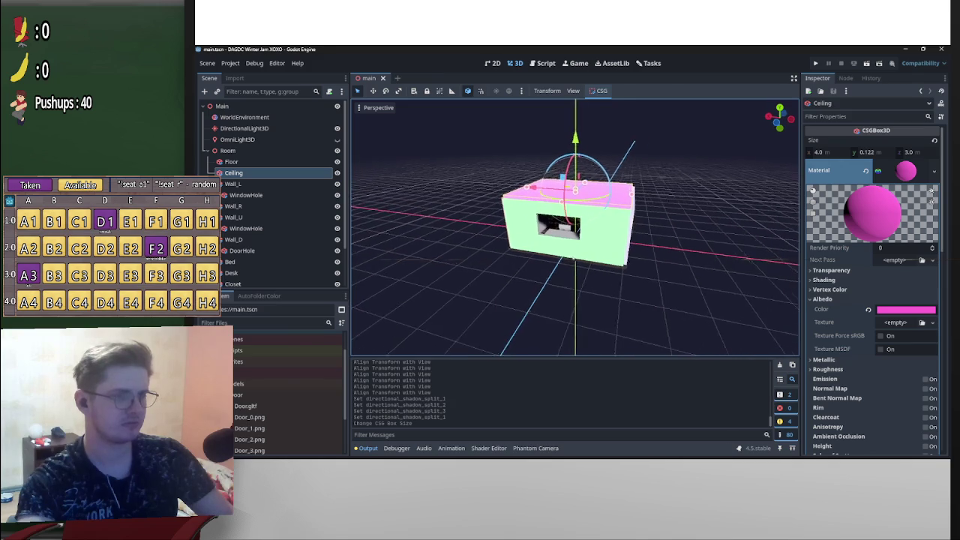
Re-aim the directional light with Align Transform with View from new viewpoints inside the room
left_click(244, 128)
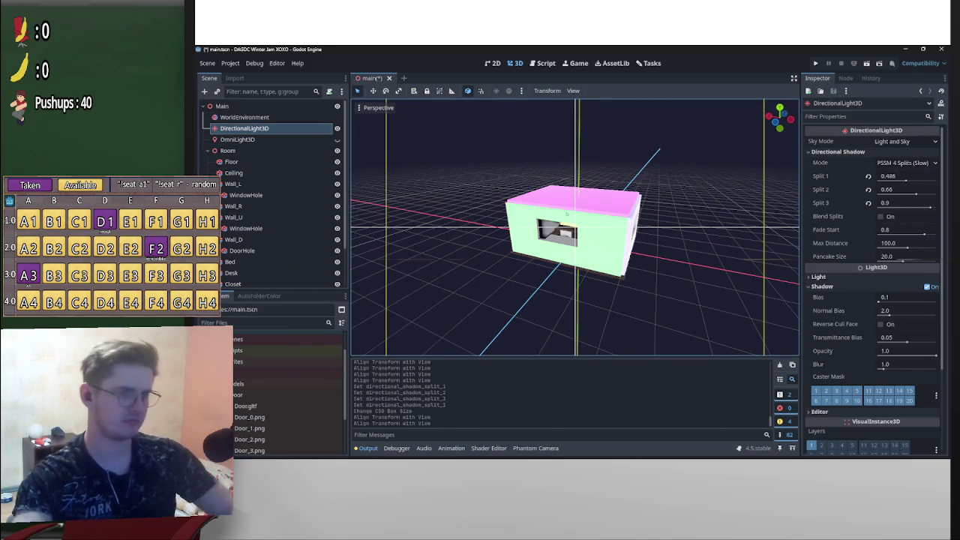
scroll(573, 258, "up", 10)
key("ctrl+alt+m")
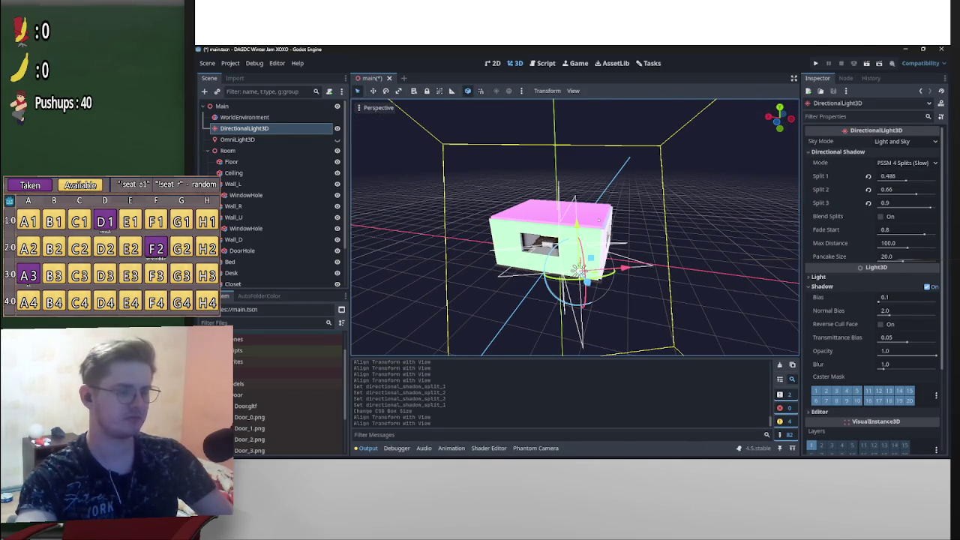
key("ctrl+alt+m")
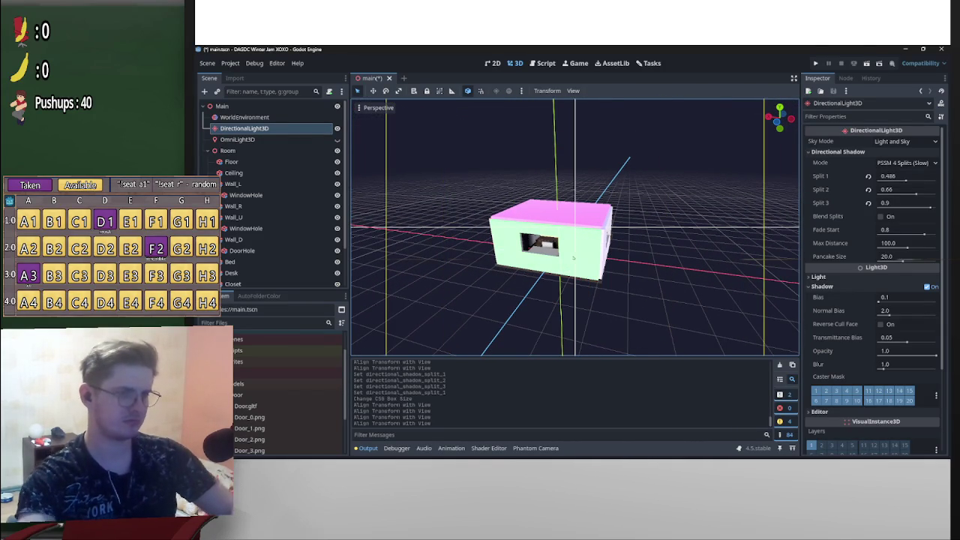
key("w")
key("w")
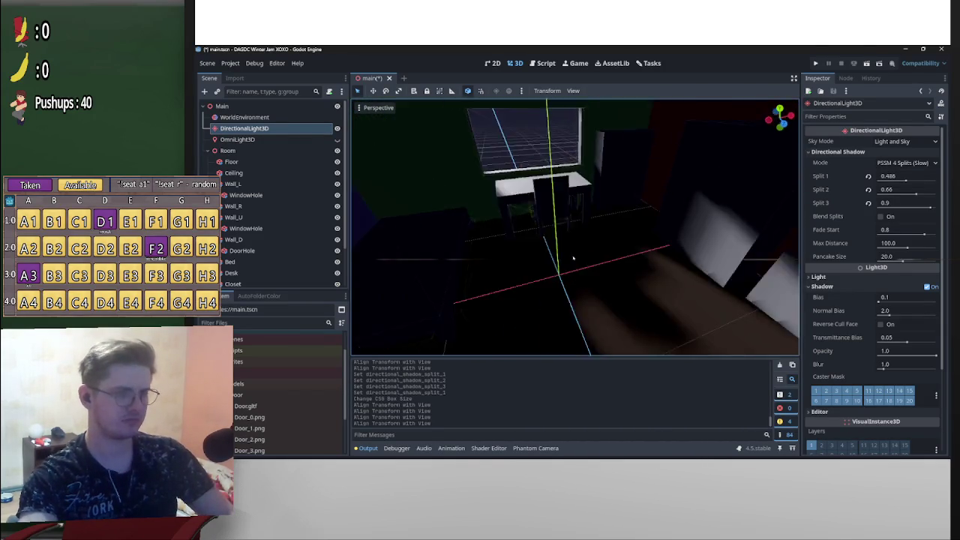
key("s")
key("w")
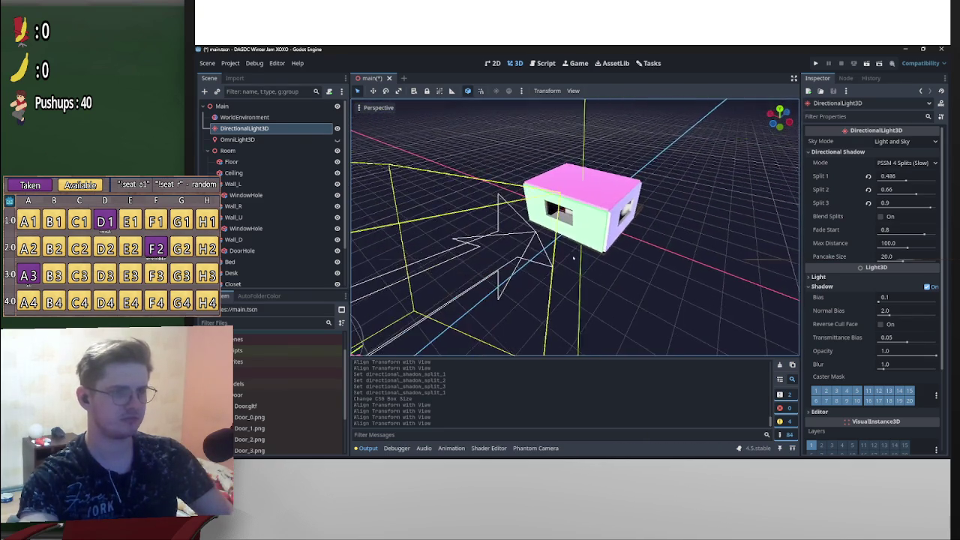
key("w")
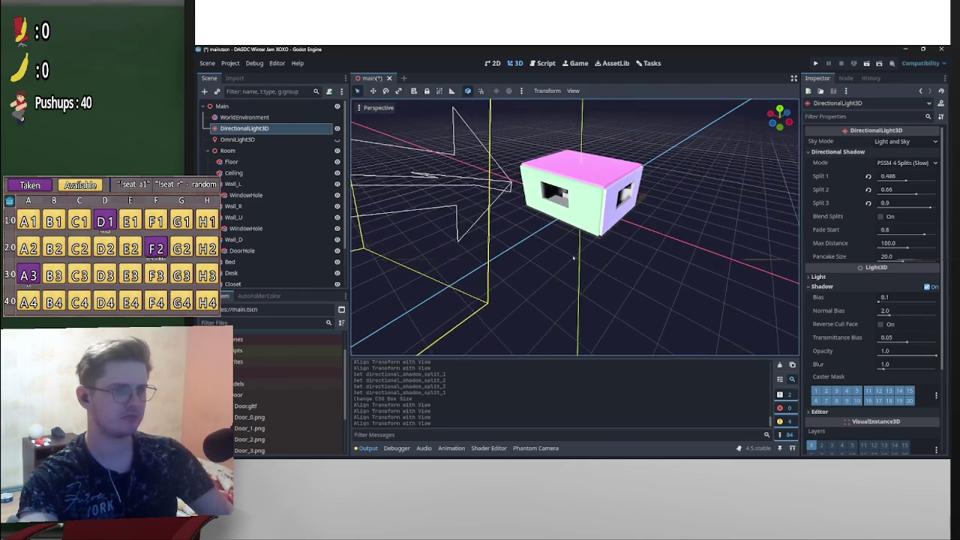
key("ctrl+alt+m")
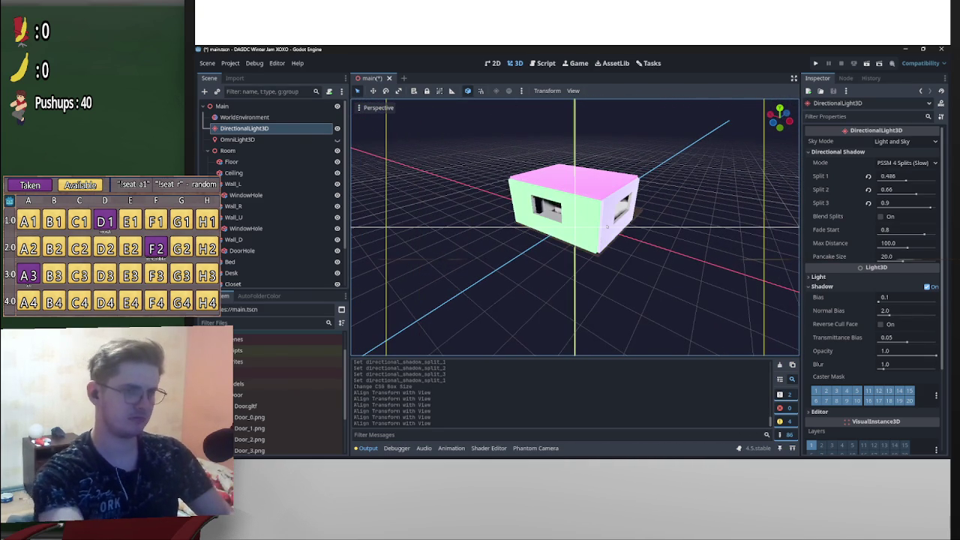
key("w")
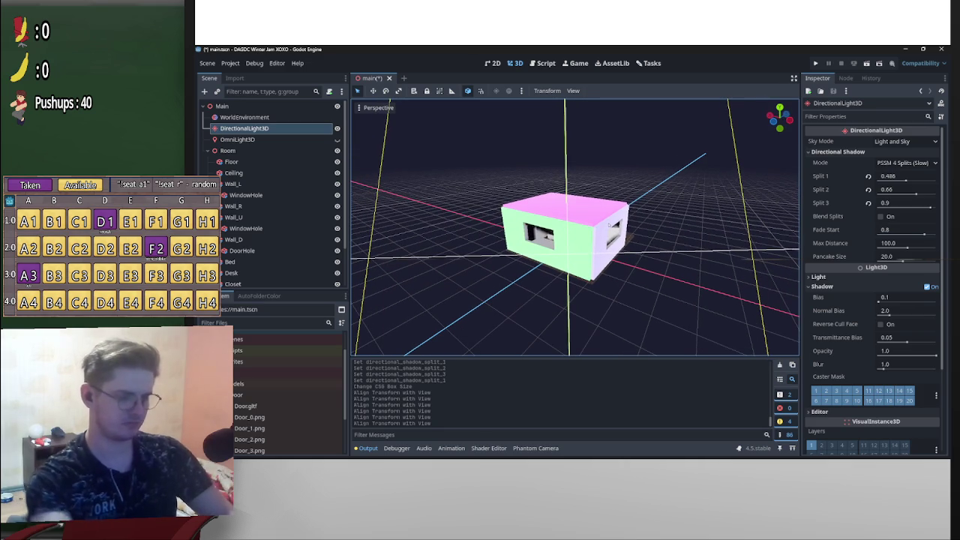
key("ctrl+alt+m")
left_click_drag(573, 258, 611, 221)
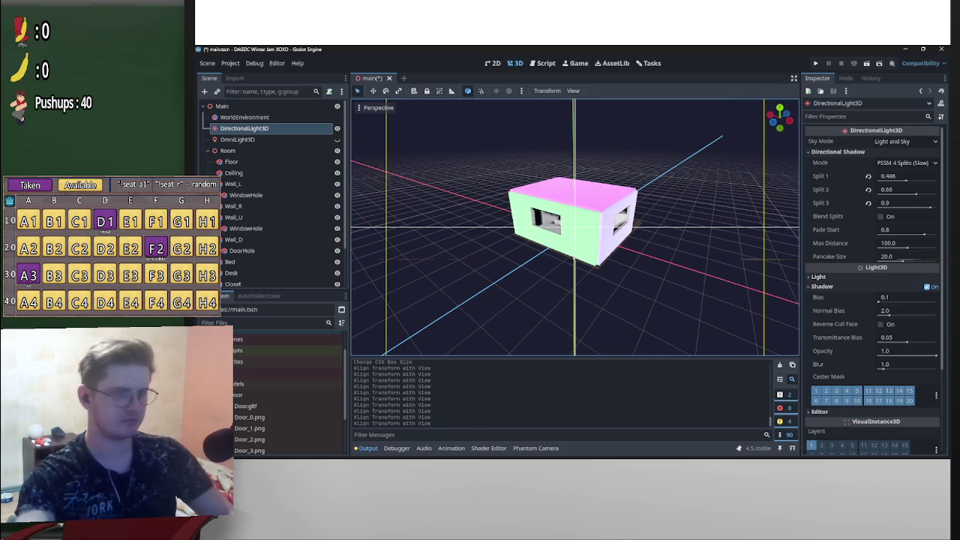
key("w")
key("w")
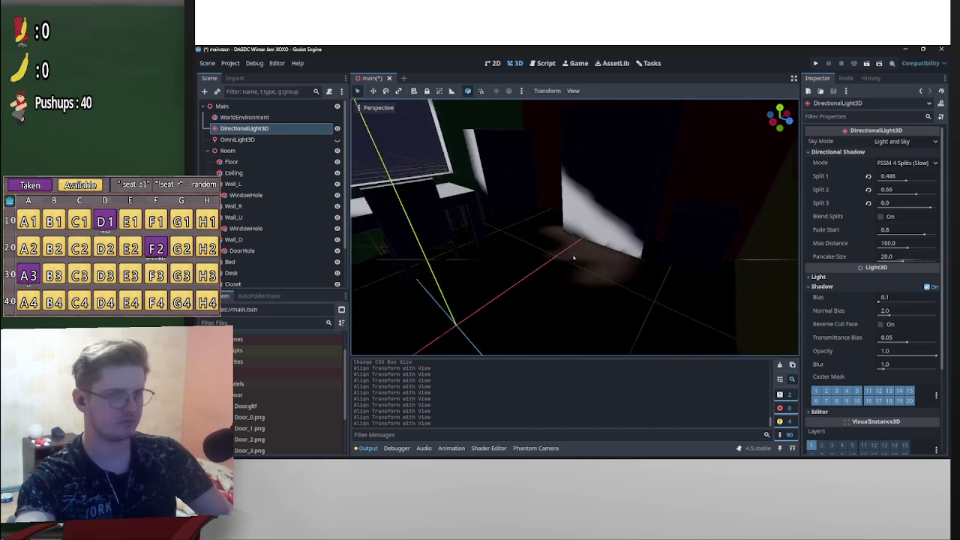
left_click(869, 176)
Revert shadow Splits 1–3 to defaults and drag them to new distances
left_click(868, 190)
left_click(868, 202)
mouse_move(885, 180)
left_mouse_down()
mouse_move(889, 191)
mouse_move(862, 211)
mouse_move(879, 194)
mouse_move(882, 205)
mouse_move(899, 193)
mouse_move(921, 207)
left_mouse_up()
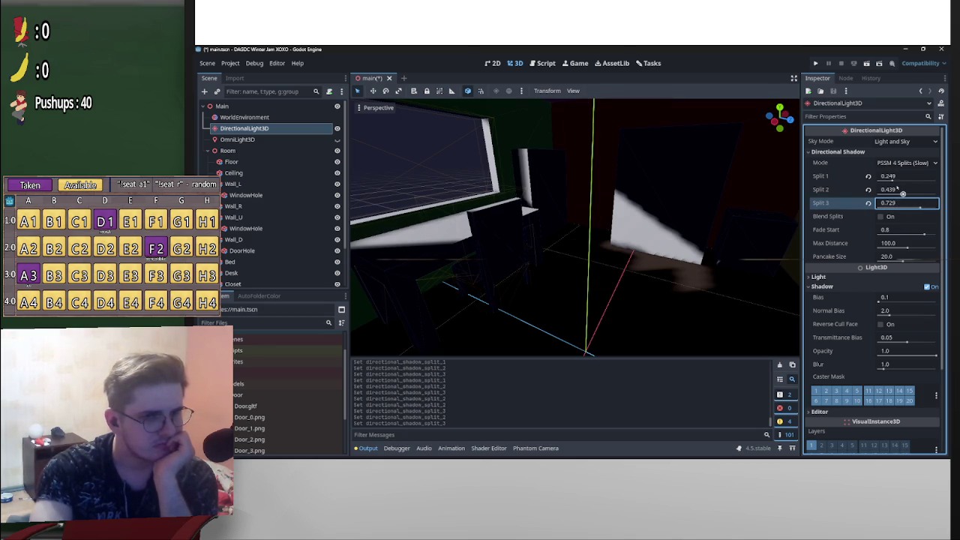
left_click_drag(889, 177, 928, 194)
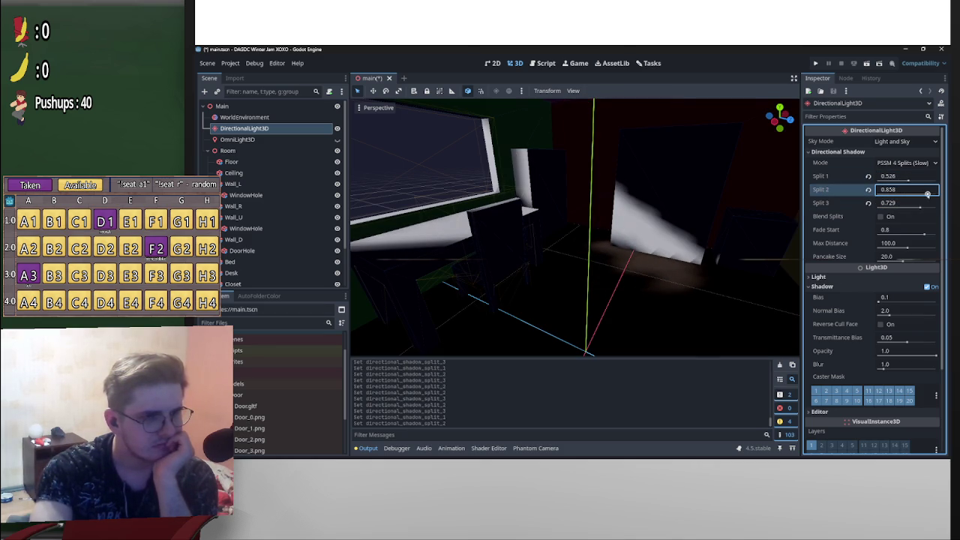
left_click(882, 203)
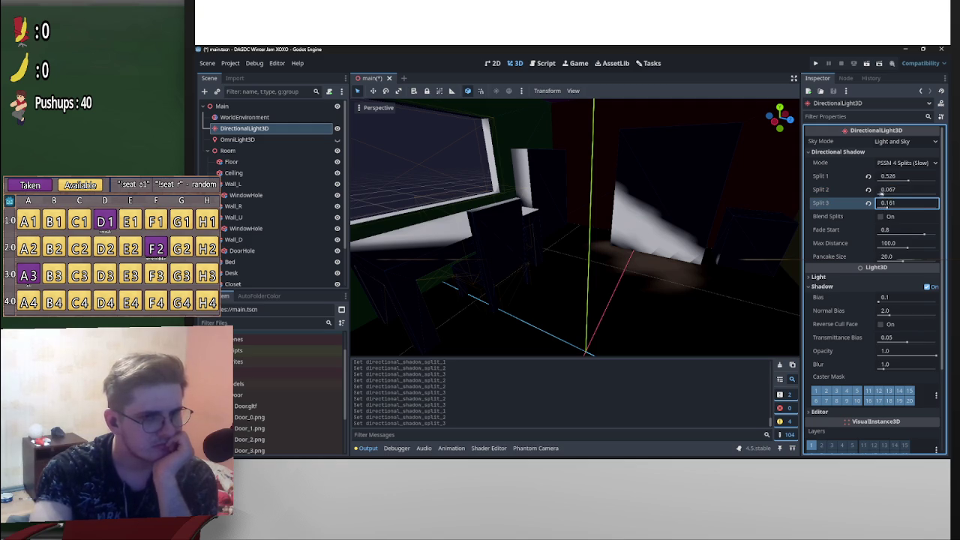
left_click(904, 194)
mouse_move(887, 207)
left_mouse_down()
mouse_move(929, 207)
mouse_move(908, 192)
mouse_move(895, 207)
left_mouse_up()
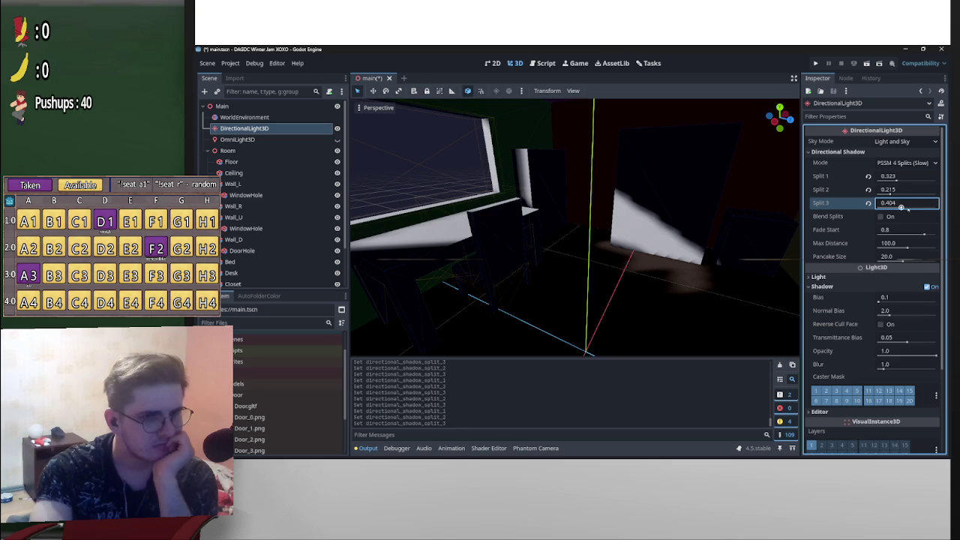
Try PSSM 2 Splits and Orthogonal, then keep PSSM 4 Splits at 0.107/0.344/0.782 with Blend Splits
left_click(900, 165)
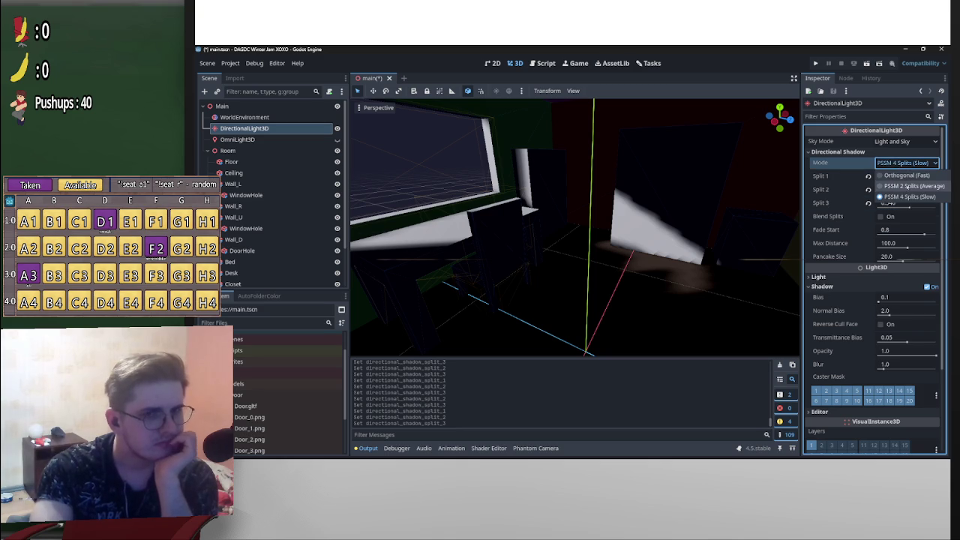
left_click(904, 186)
left_click(902, 163)
left_click(908, 176)
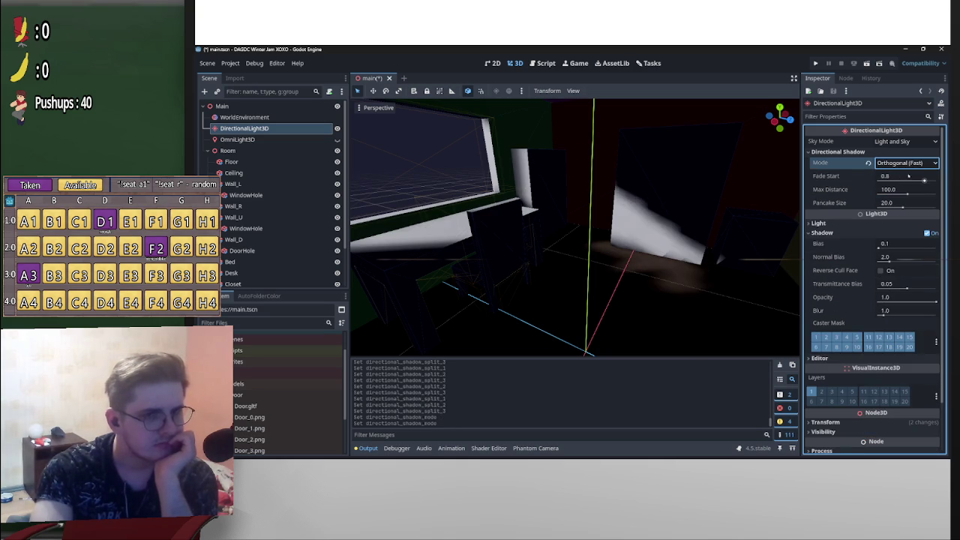
left_click_drag(922, 180, 908, 180)
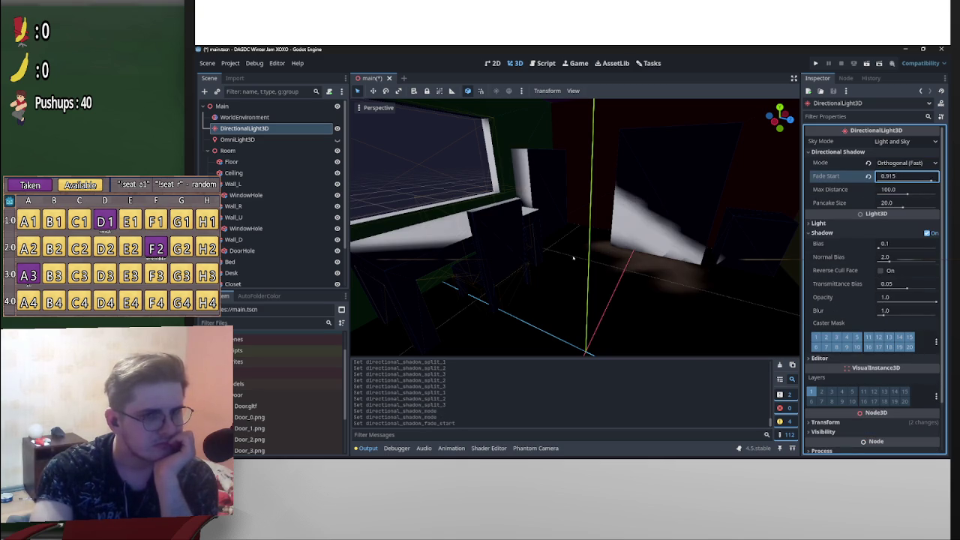
left_click(903, 166)
left_click(897, 180)
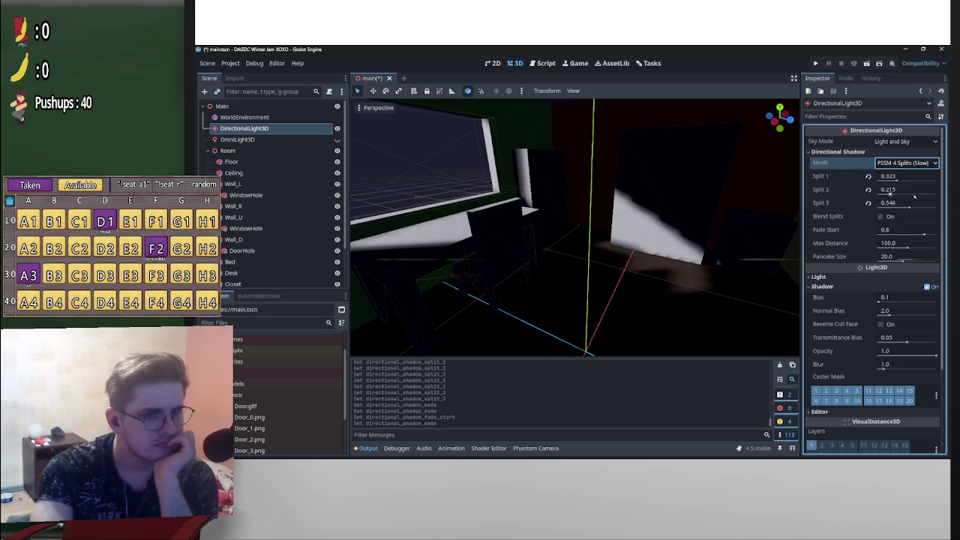
mouse_move(897, 180)
left_mouse_down()
mouse_move(909, 193)
mouse_move(880, 180)
mouse_move(919, 207)
mouse_move(884, 180)
left_mouse_up()
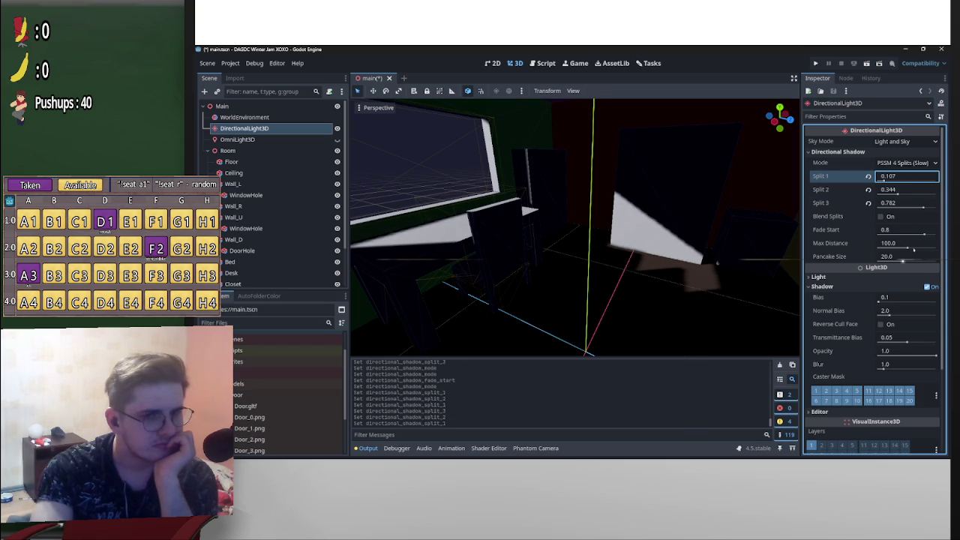
left_click(881, 217)
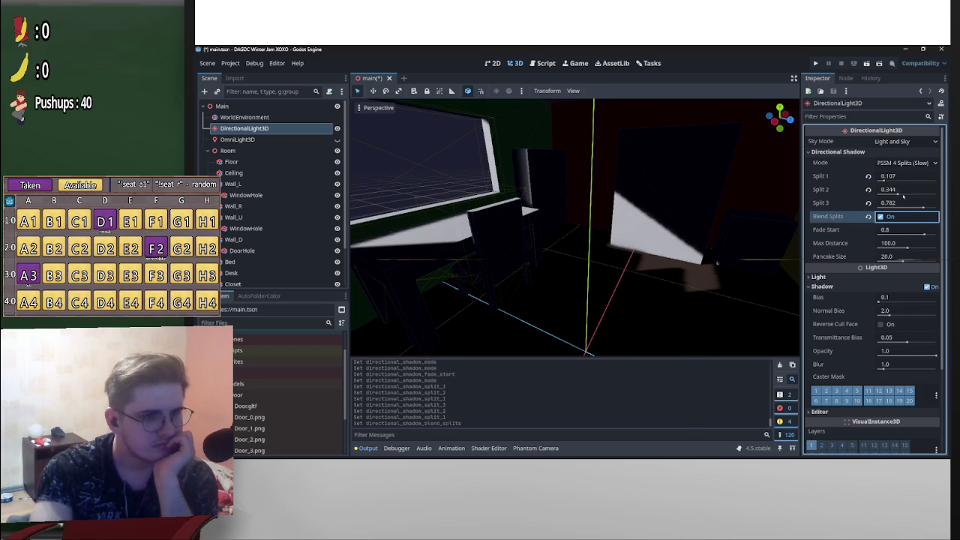
Drag shadow Splits 1/2/3 to 0.12, 0.534 and 0.938, reverting a Fade Start tweak to 0.8
mouse_move(897, 194)
left_mouse_down()
mouse_move(928, 207)
mouse_move(915, 194)
left_mouse_up()
left_click(886, 177)
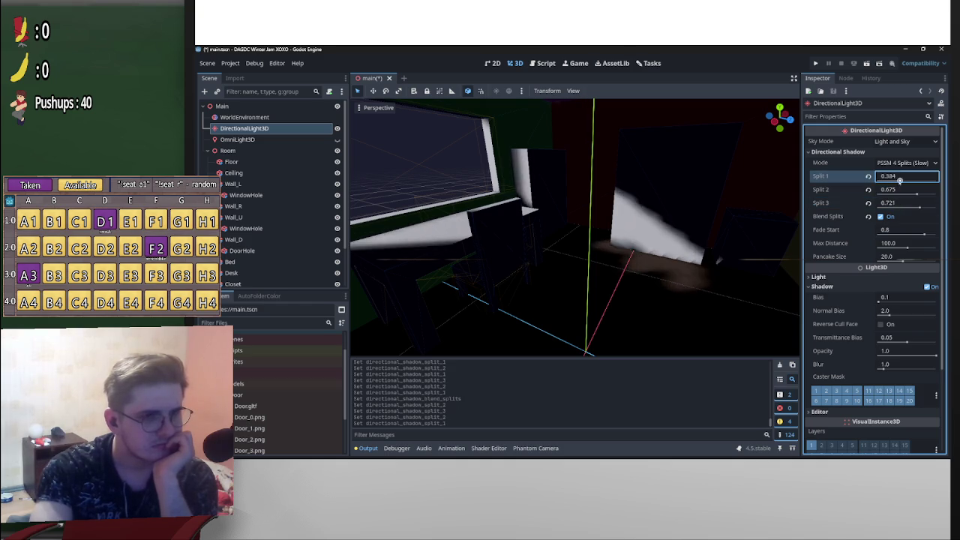
left_click_drag(886, 177, 927, 208)
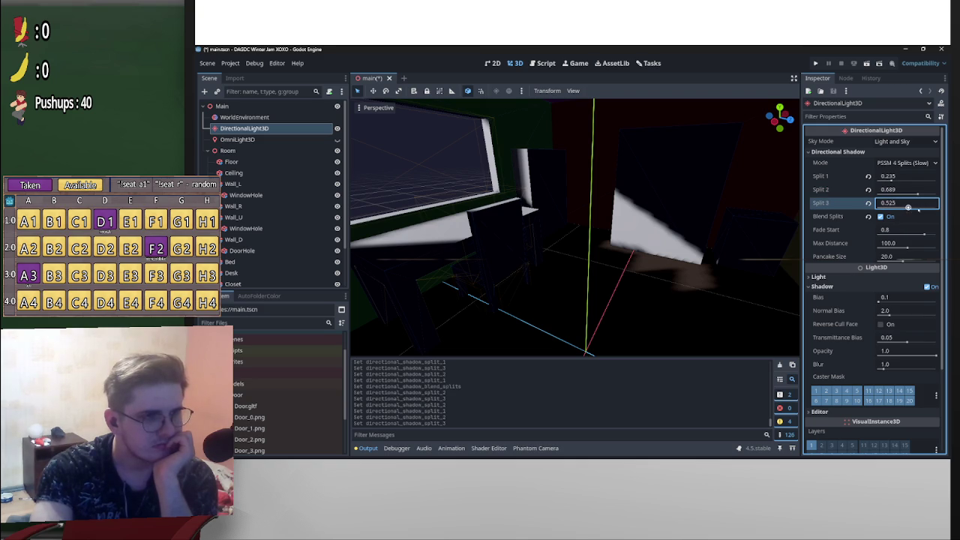
mouse_move(917, 193)
left_mouse_down()
mouse_move(909, 194)
mouse_move(934, 211)
left_mouse_up()
left_click_drag(892, 181, 899, 181)
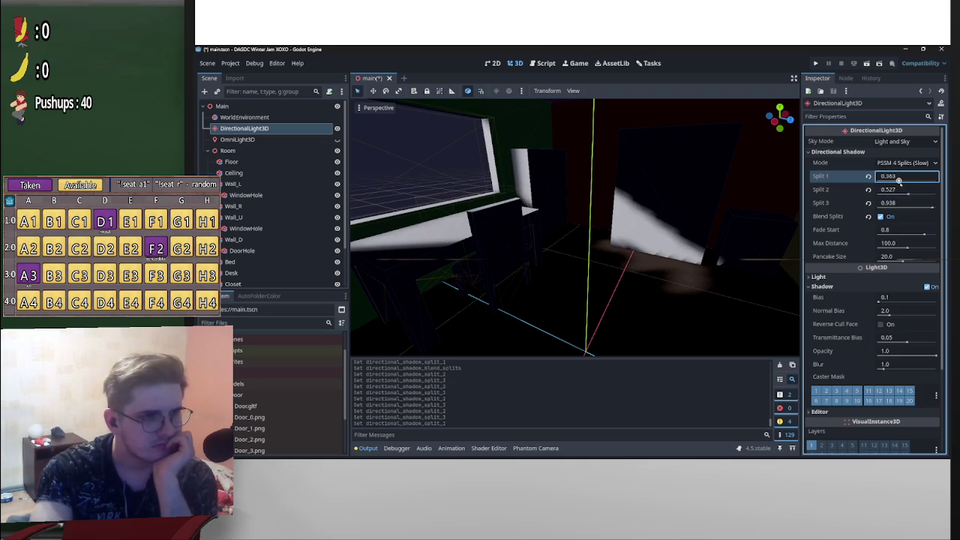
mouse_move(908, 193)
left_mouse_down()
mouse_move(885, 180)
mouse_move(909, 194)
left_mouse_up()
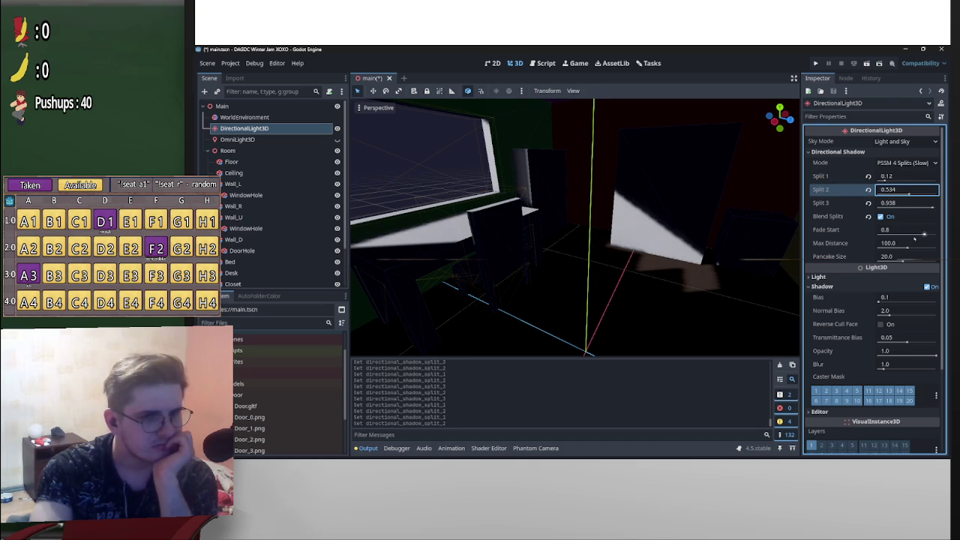
left_click_drag(923, 234, 913, 234)
left_click(869, 230)
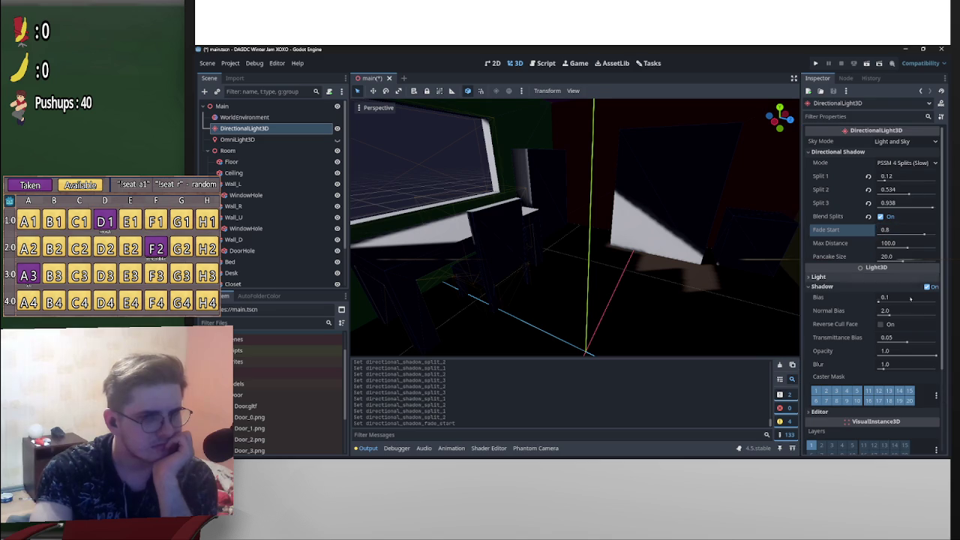
Experiment with shadow bias, normal bias and transmittance bias, restoring transmittance bias to 0.05
mouse_move(889, 315)
left_mouse_down()
mouse_move(912, 316)
mouse_move(902, 323)
mouse_move(876, 299)
mouse_move(889, 315)
left_mouse_up()
left_click(868, 298)
left_click(869, 311)
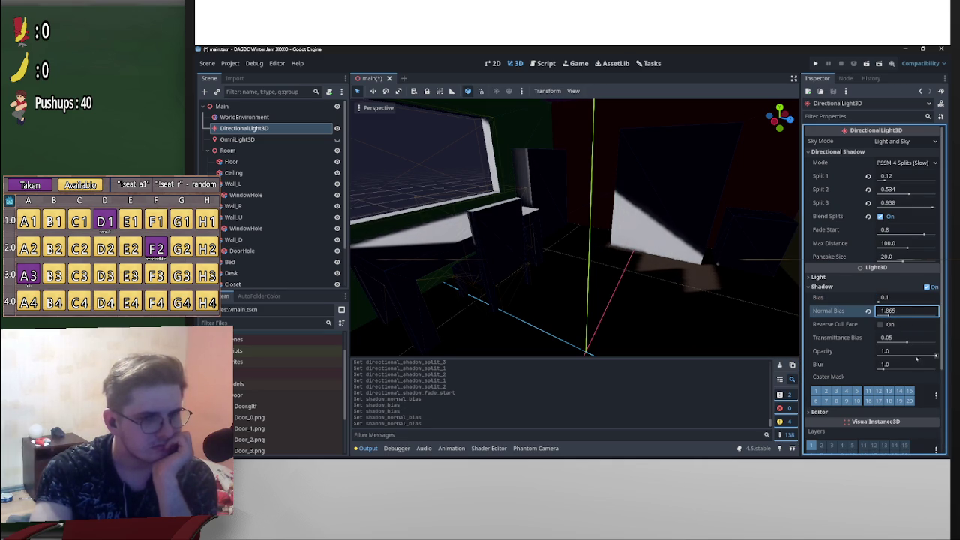
mouse_move(889, 337)
left_mouse_down()
mouse_move(889, 318)
mouse_move(888, 337)
mouse_move(900, 338)
mouse_move(863, 351)
mouse_move(907, 351)
mouse_move(881, 344)
mouse_move(892, 367)
mouse_move(911, 367)
mouse_move(889, 338)
mouse_move(911, 311)
mouse_move(933, 310)
mouse_move(908, 310)
left_mouse_up()
left_click(868, 338)
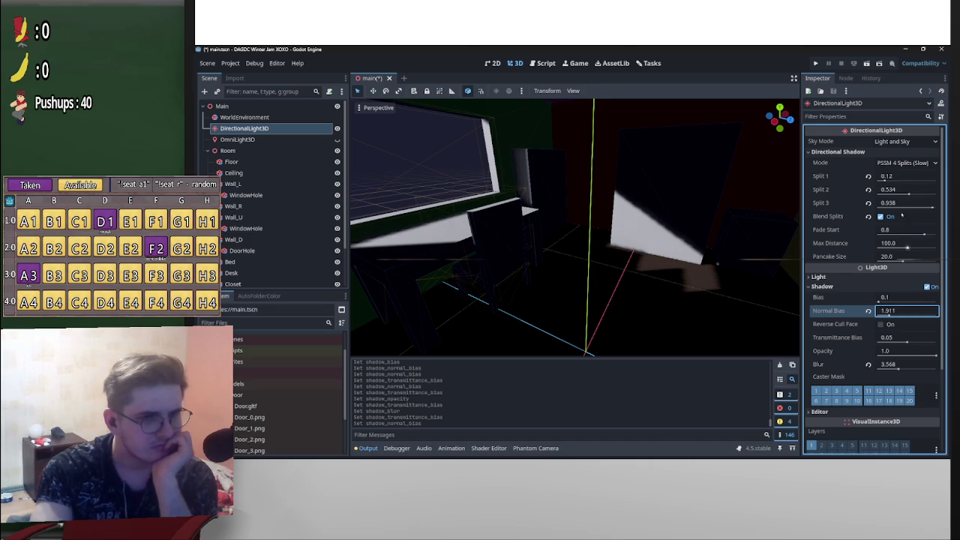
Retune the shadow splits to 0.173, 0.571 and 0.35
mouse_move(885, 177)
left_mouse_down()
mouse_move(878, 180)
mouse_move(900, 193)
mouse_move(884, 193)
left_mouse_up()
mouse_move(573, 258)
left_mouse_down()
mouse_move(904, 199)
mouse_move(900, 208)
mouse_move(889, 193)
mouse_move(573, 258)
left_mouse_up()
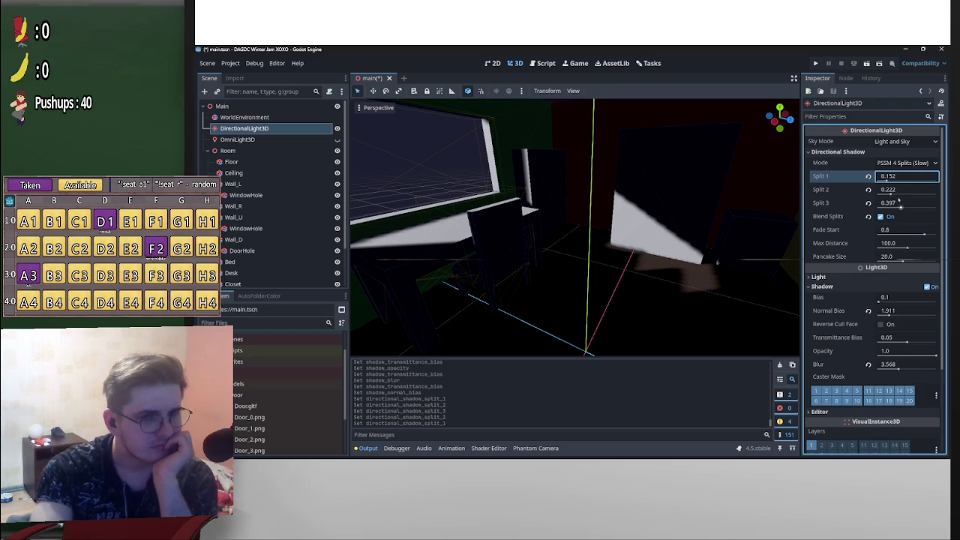
mouse_move(891, 192)
left_mouse_down()
mouse_move(876, 178)
mouse_move(891, 204)
mouse_move(893, 179)
mouse_move(906, 208)
mouse_move(897, 190)
mouse_move(910, 191)
left_mouse_up()
left_click_drag(573, 257, 572, 258)
Expand the directional light's Light settings and darken its colour to grey
left_click(818, 276)
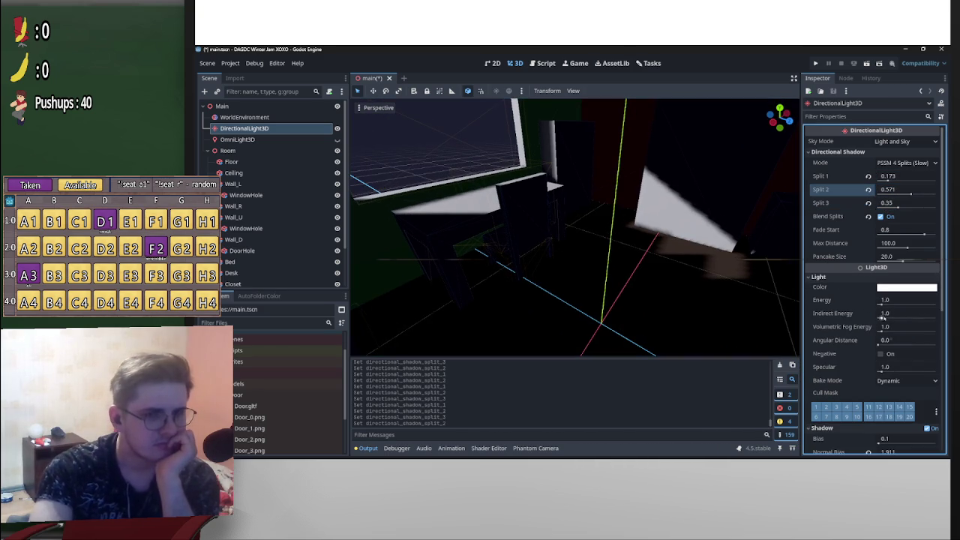
left_click_drag(906, 300, 890, 300)
left_click(911, 289)
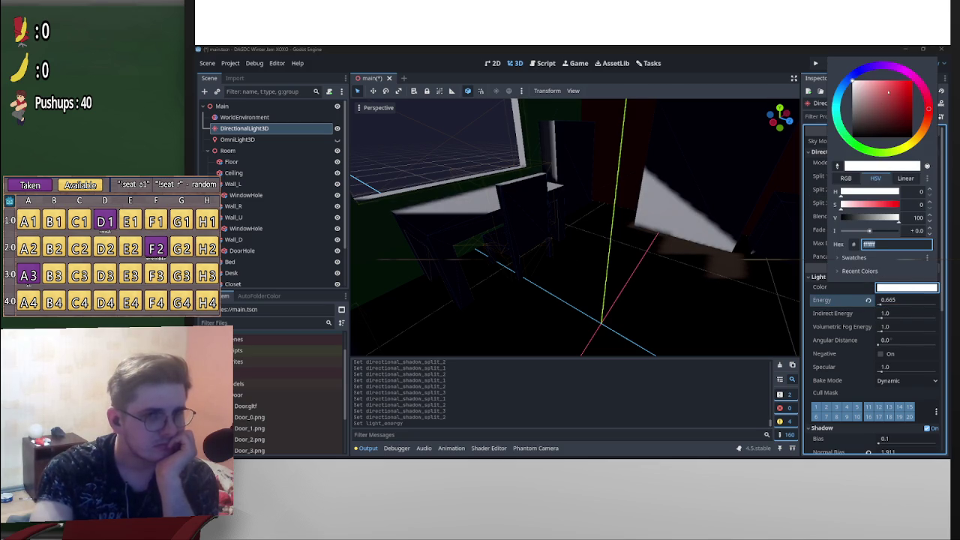
mouse_move(864, 85)
left_mouse_down()
mouse_move(856, 104)
mouse_move(843, 104)
mouse_move(849, 95)
left_mouse_up()
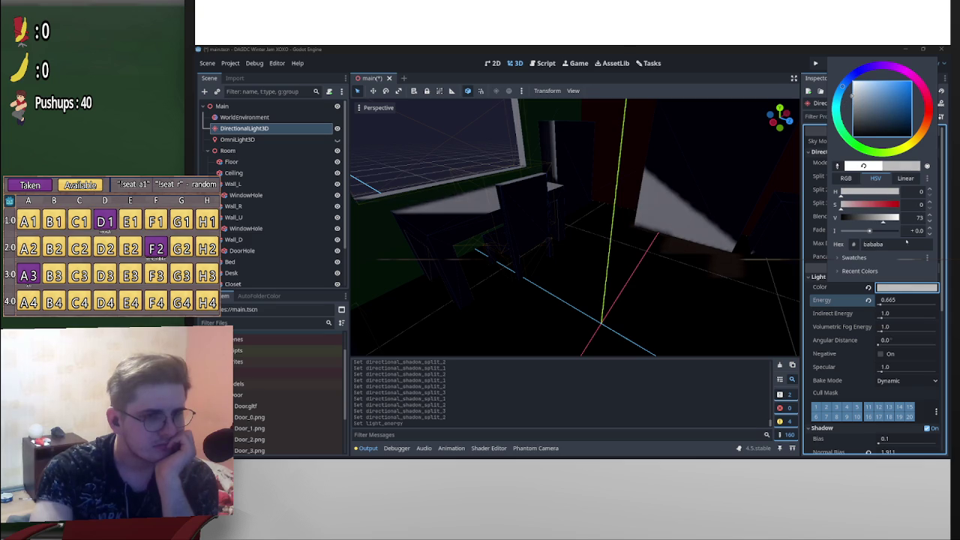
left_click(908, 303)
Set energy 0.27, indirect energy 11.825, volumetric fog energy 4.9 and angular distance 0
left_click(895, 300)
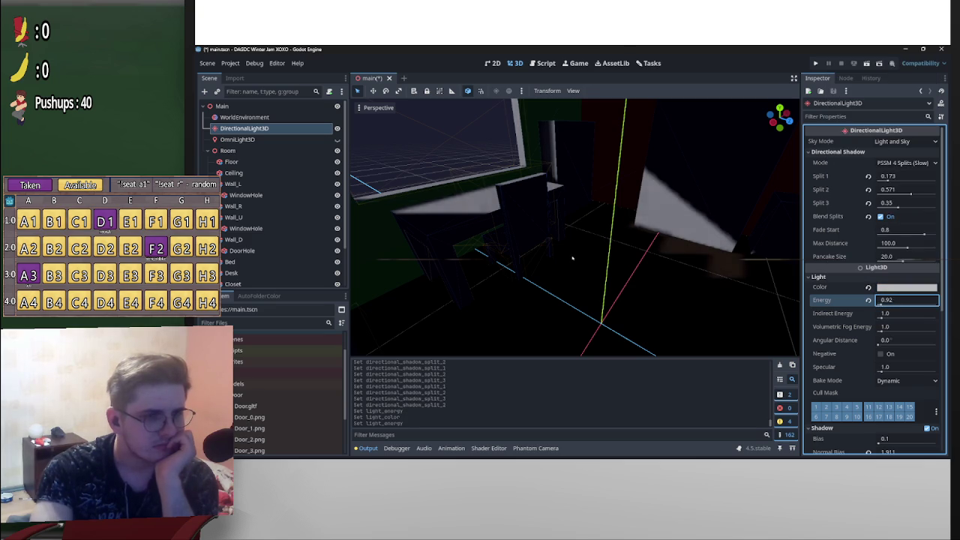
type("0")
key("Return")
type("0.325")
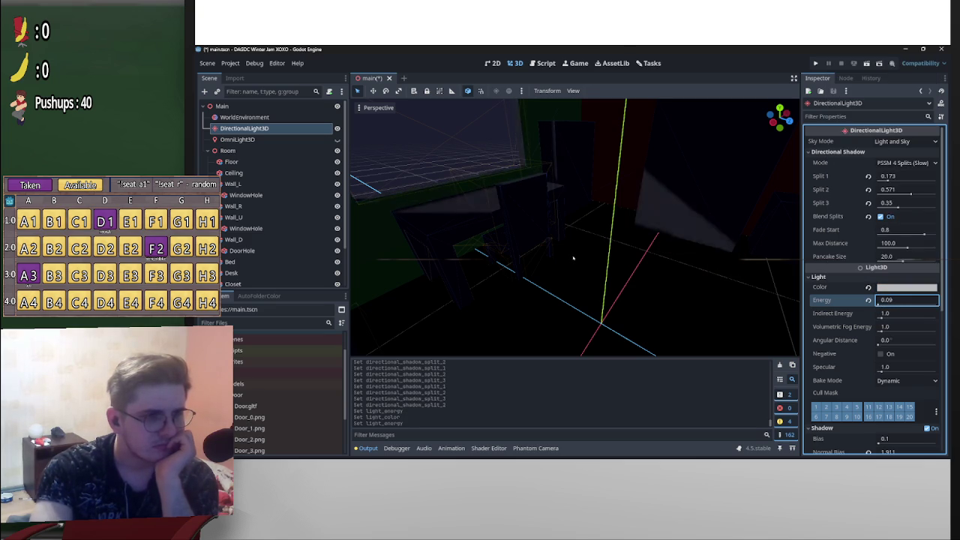
left_click_drag(876, 318, 900, 318)
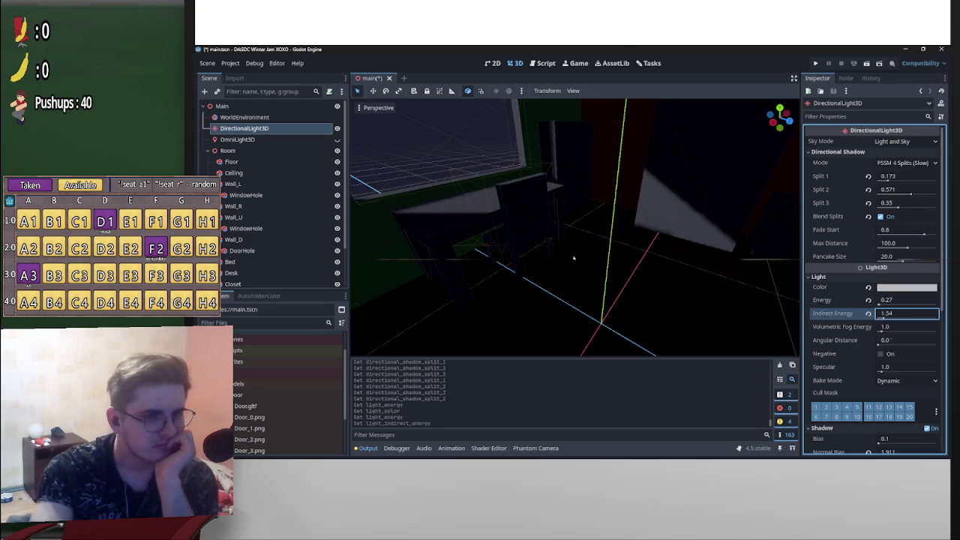
left_click_drag(594, 259, 573, 259)
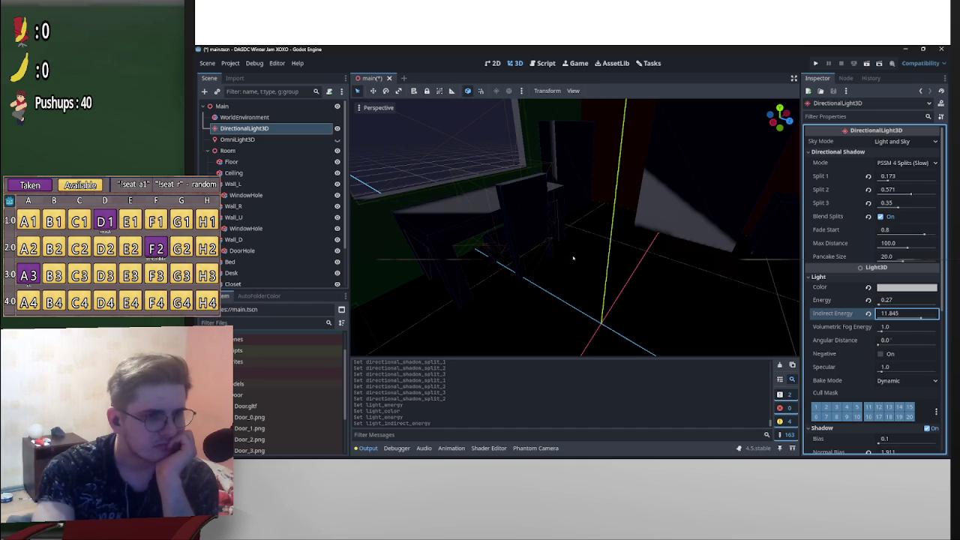
mouse_move(900, 327)
left_mouse_down()
mouse_move(923, 326)
mouse_move(897, 340)
mouse_move(923, 340)
left_mouse_up()
type("18.55")
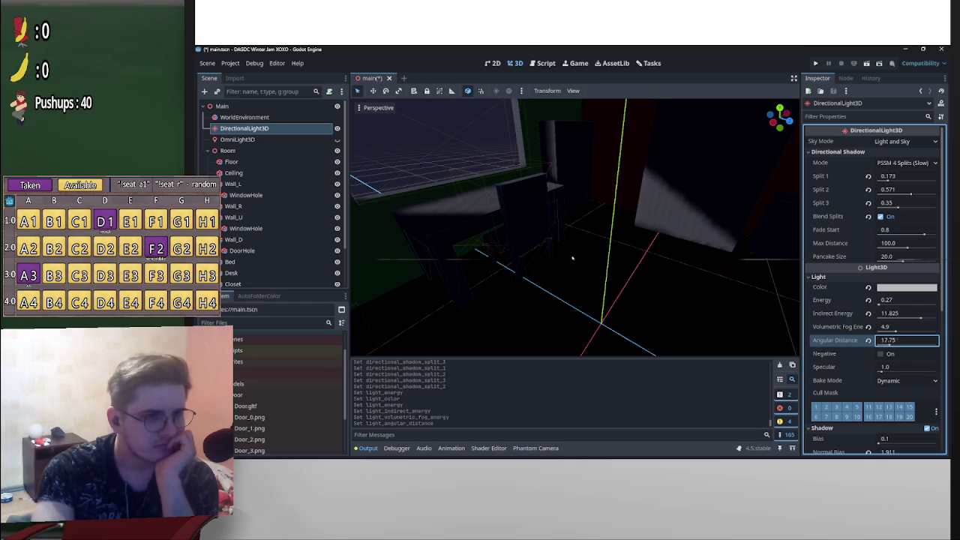
type("5.35")
type("73.95")
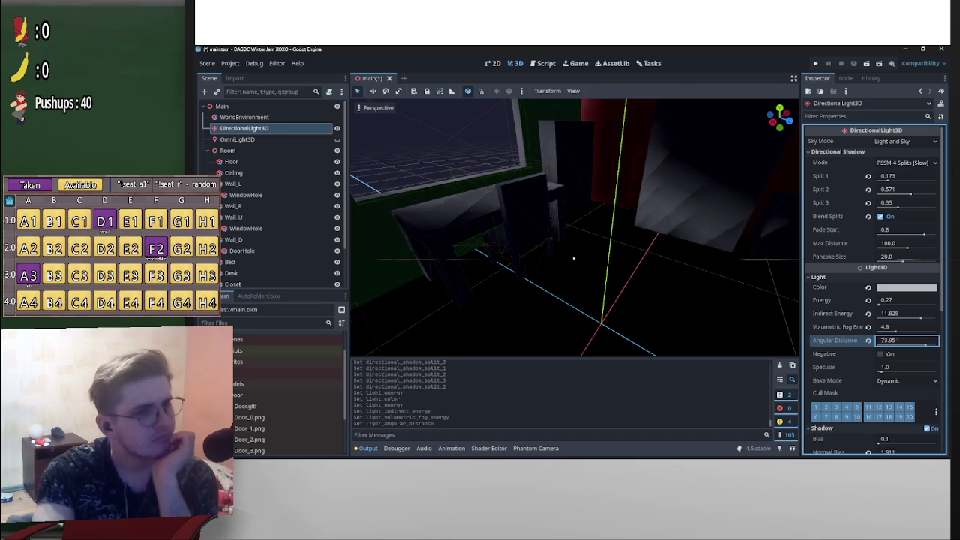
type("34.0527.8")
left_click(868, 340)
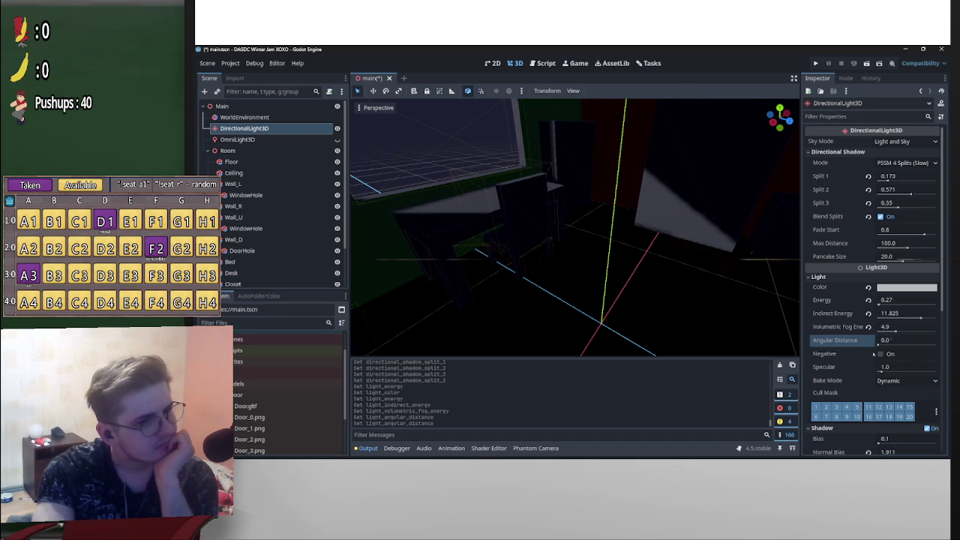
Raise specular to 2.189 and tint the light colour a slightly darkened pink
left_click_drag(886, 367, 892, 371)
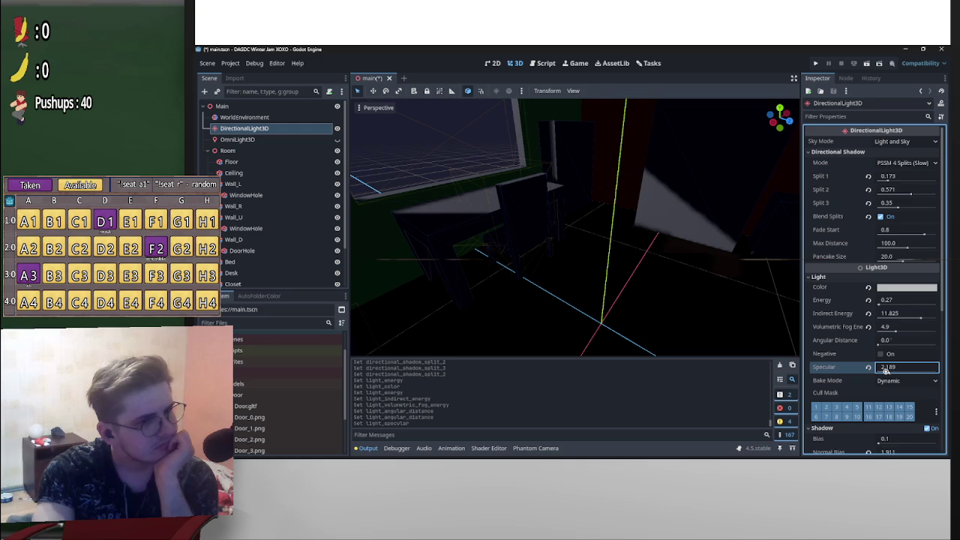
left_click_drag(890, 299, 894, 300)
key("BackSpace")
type("145")
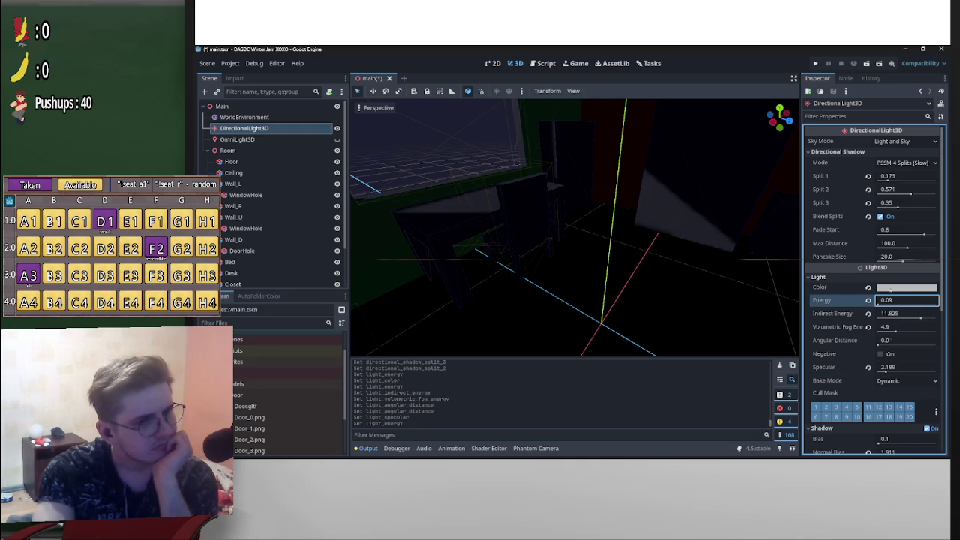
left_click(889, 288)
left_click(877, 99)
mouse_move(877, 100)
left_mouse_down()
mouse_move(863, 78)
mouse_move(876, 105)
left_mouse_up()
left_click(886, 298)
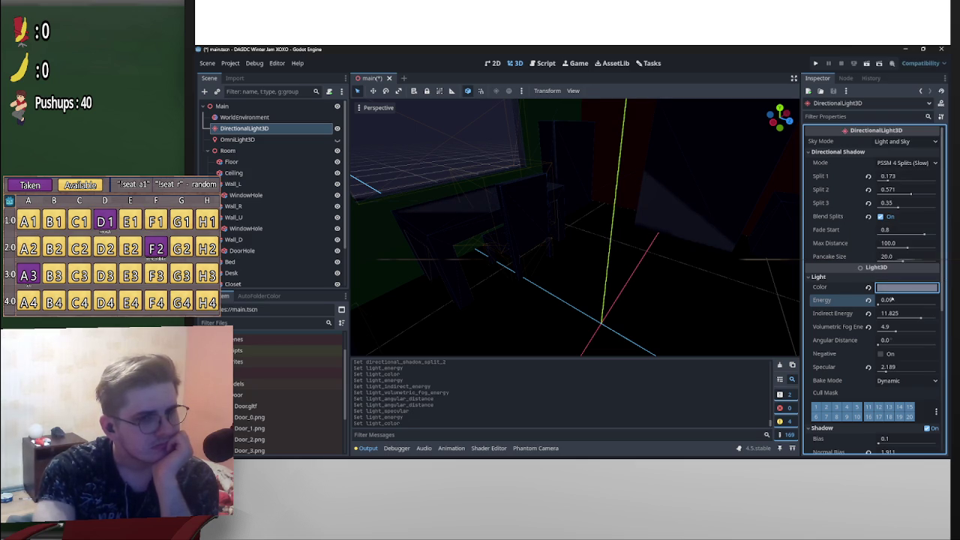
Set energy 0.37, reset indirect energy to 1.0, save, then tint the light dark blue-grey 343945
mouse_move(887, 299)
left_mouse_down()
mouse_move(870, 299)
mouse_move(892, 313)
mouse_move(890, 326)
left_mouse_up()
left_click(869, 312)
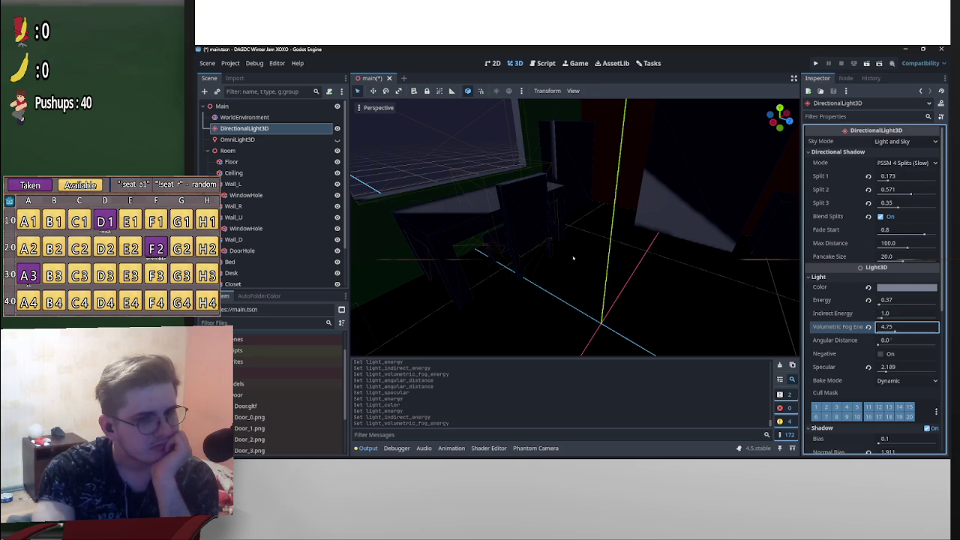
left_click_drag(573, 258, 573, 258)
key("ctrl+s")
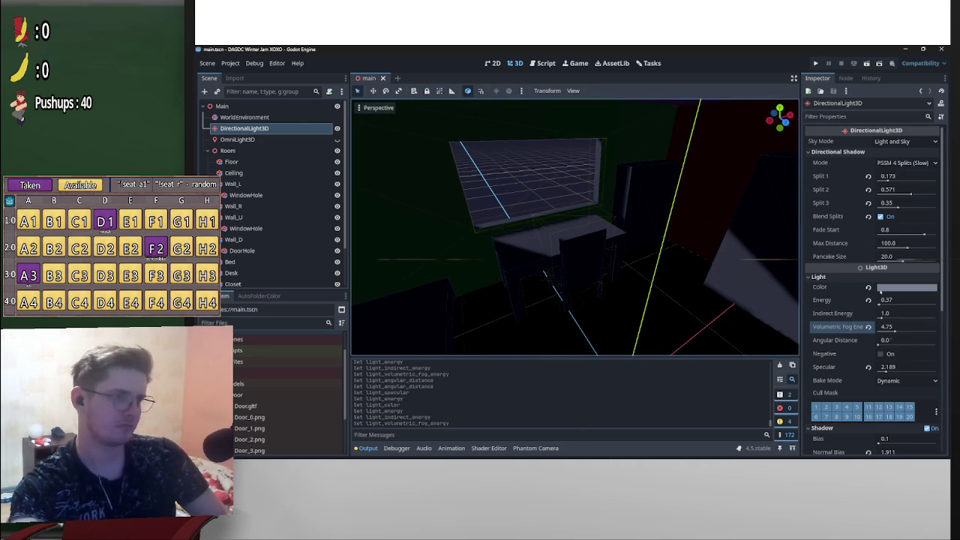
left_click(897, 288)
mouse_move(894, 97)
left_mouse_down()
mouse_move(897, 110)
mouse_move(879, 93)
mouse_move(870, 123)
mouse_move(879, 122)
left_mouse_up()
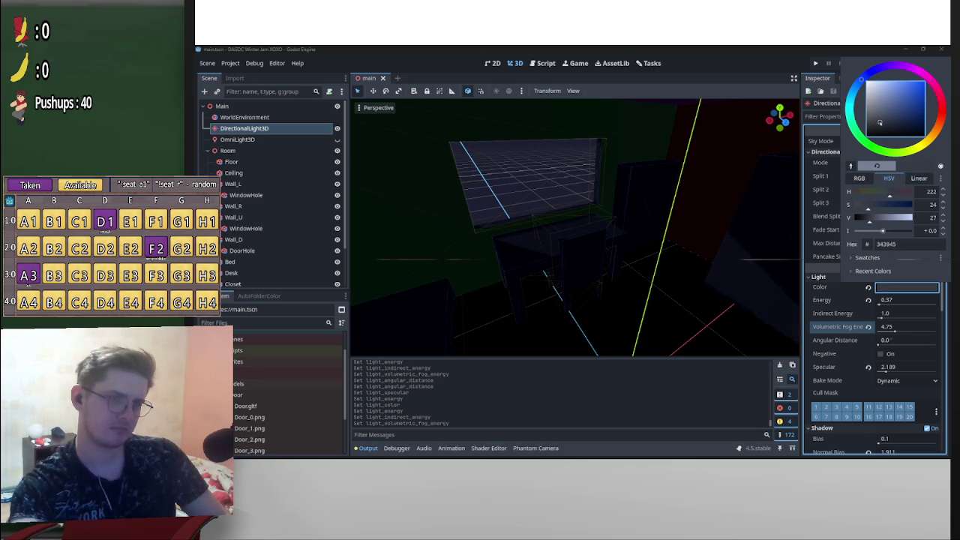
Set the directional light's shadow splits to 0.086, 0.99 and 0.032
left_click(574, 257)
left_click_drag(574, 257, 572, 258)
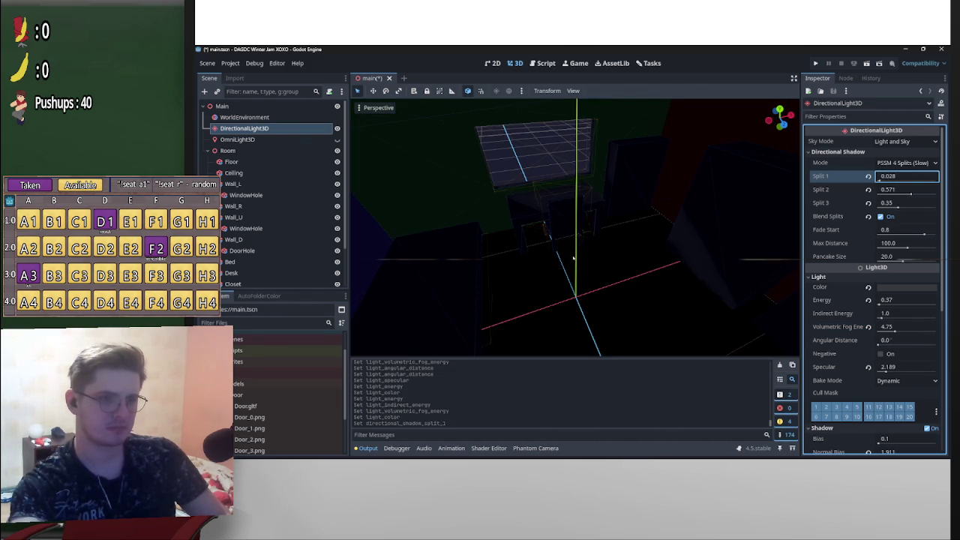
left_click_drag(891, 178, 927, 207)
scroll(571, 258, "up", 10)
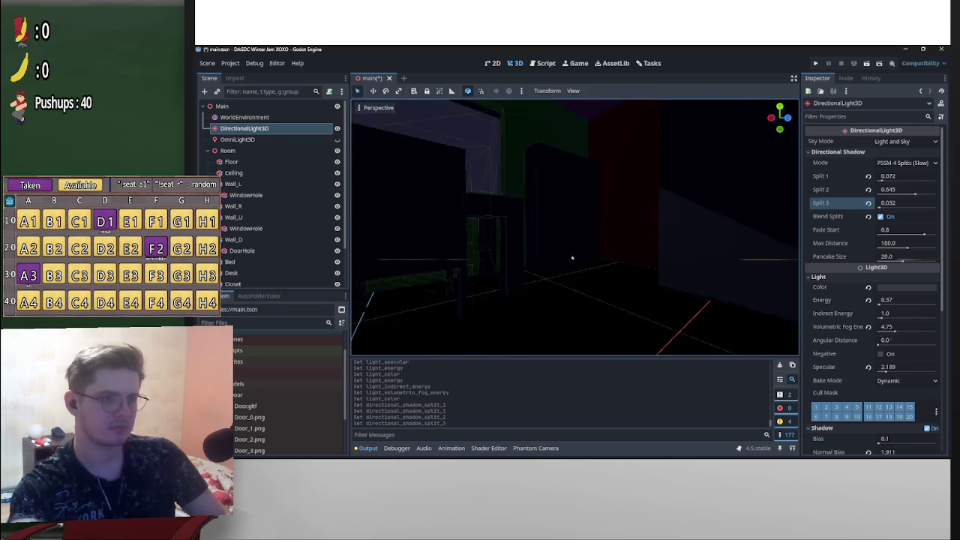
mouse_move(572, 258)
left_mouse_down()
mouse_move(555, 248)
mouse_move(540, 263)
mouse_move(572, 258)
left_mouse_up()
left_click_drag(884, 178, 938, 195)
left_click_drag(573, 258, 573, 258)
Tint the directional light a dark blue-grey, colour 2c3443
left_click(906, 287)
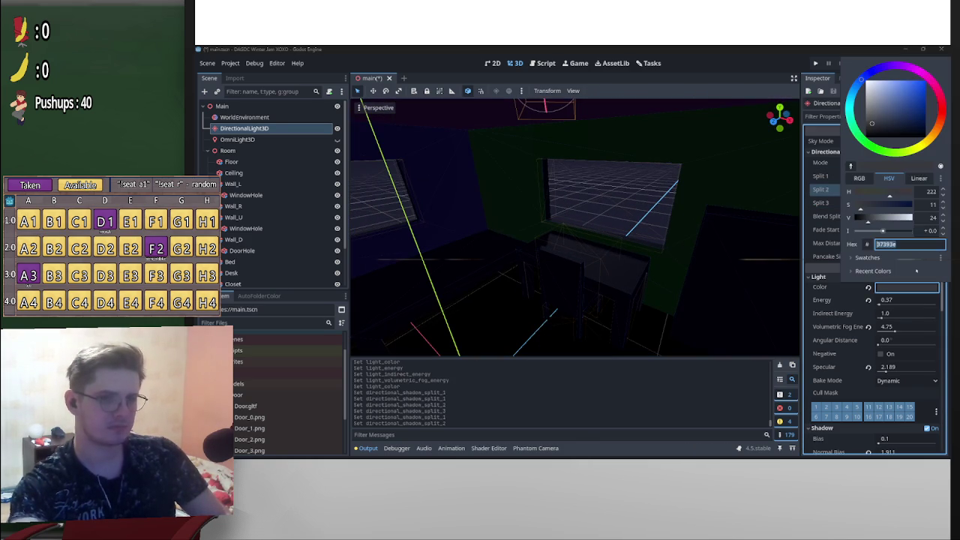
left_click(885, 124)
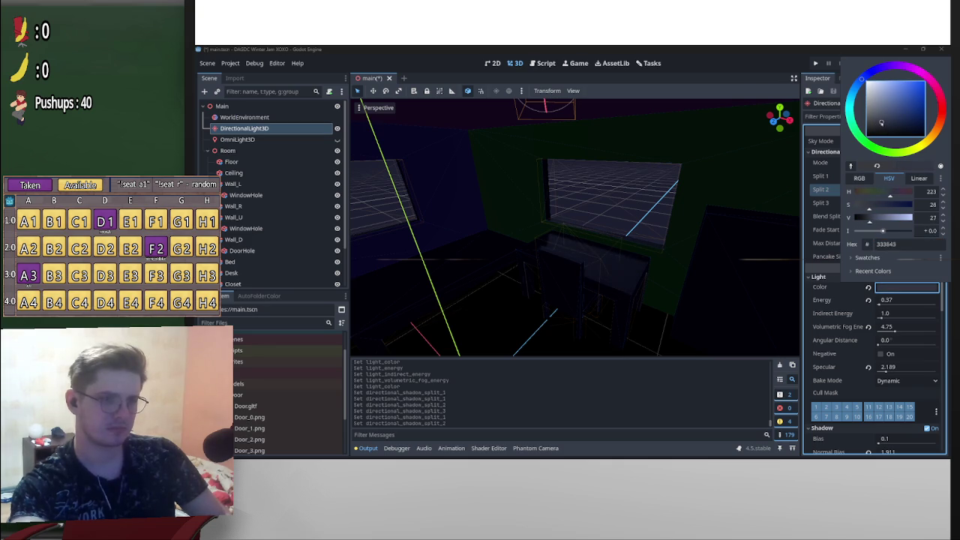
left_click(573, 258)
left_click_drag(573, 258, 573, 258)
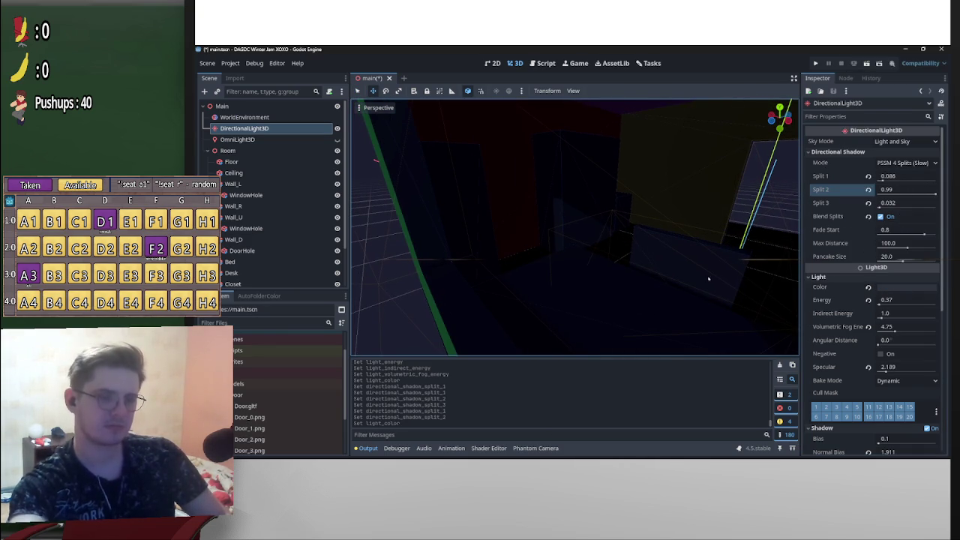
left_click(906, 287)
left_click_drag(883, 121, 883, 122)
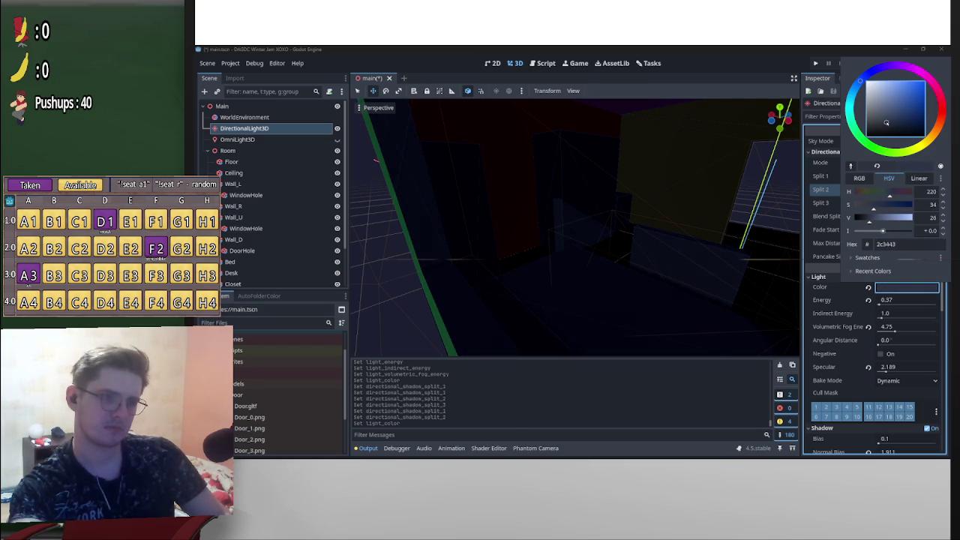
left_click(664, 204)
Save the scene and temporarily hide the OmniLight3D
scroll(664, 203, "down", 5)
key("ctrl+s")
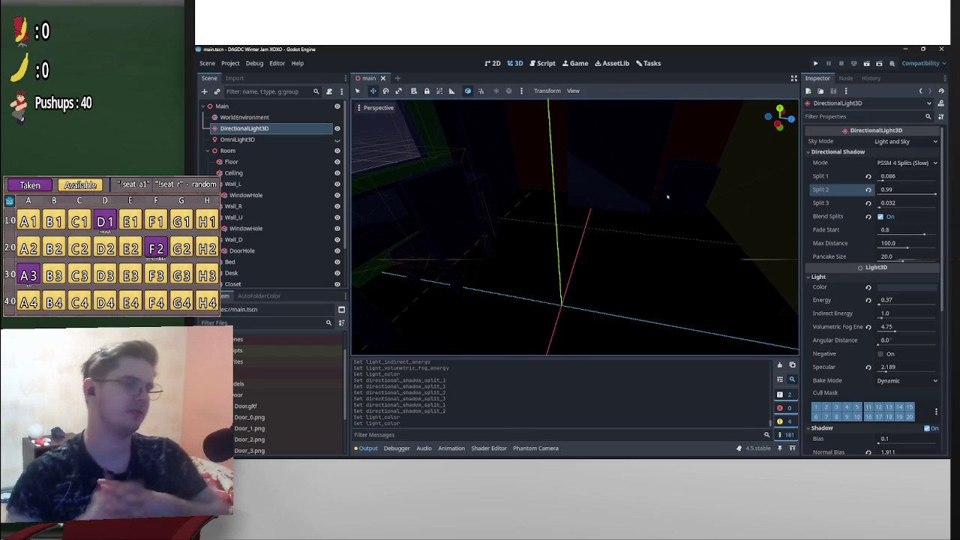
left_click(237, 139)
left_click(337, 139)
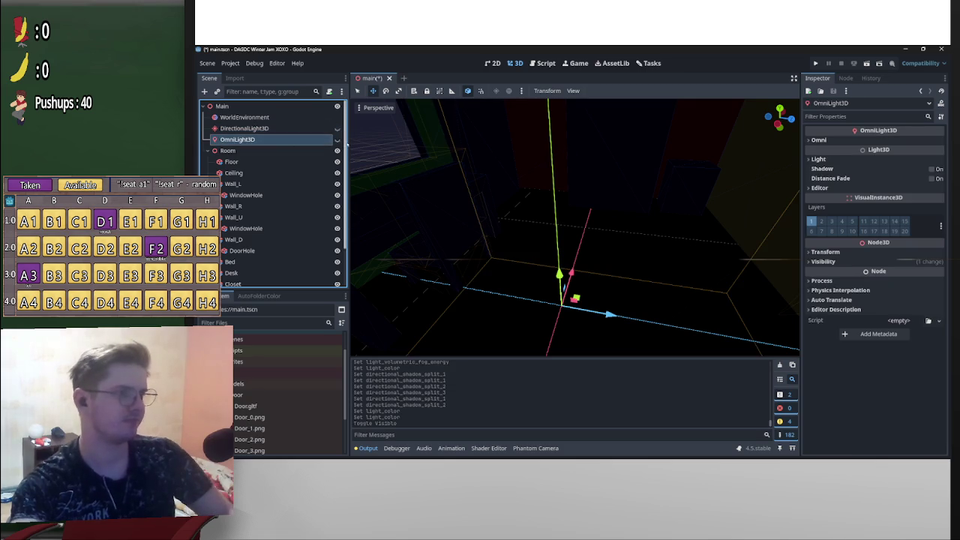
Show the OmniLight3D again, raise it slightly, enable shadows and shrink its range to about 3
left_click(336, 140)
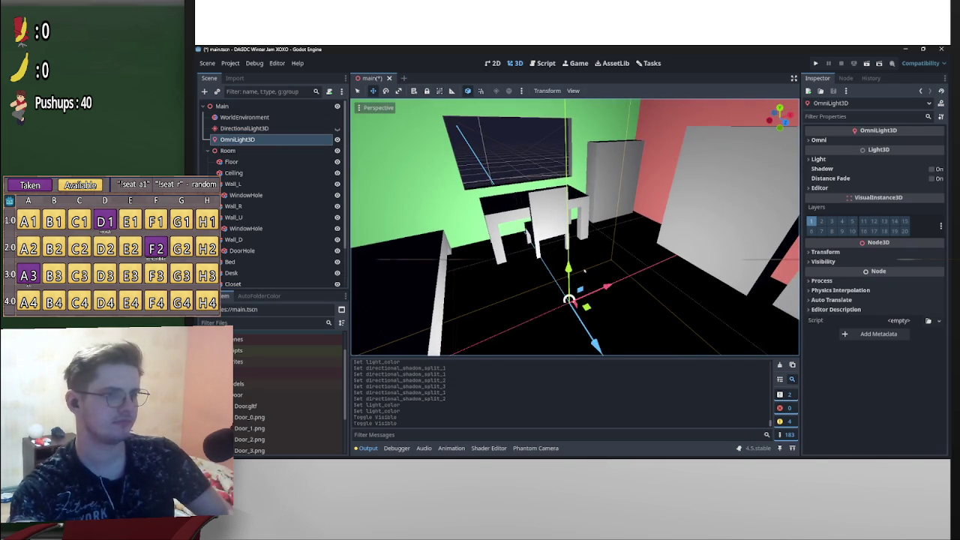
left_click_drag(568, 267, 569, 255)
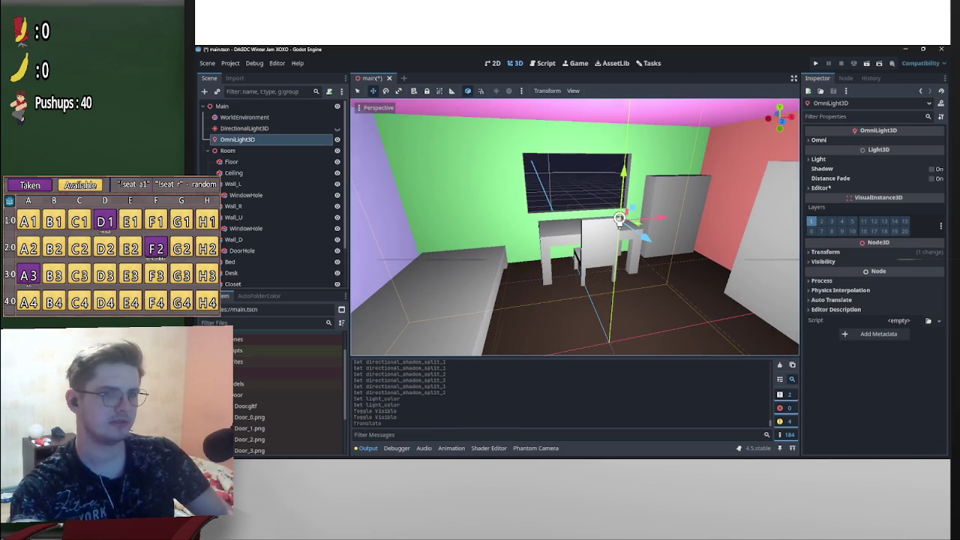
left_click(928, 169)
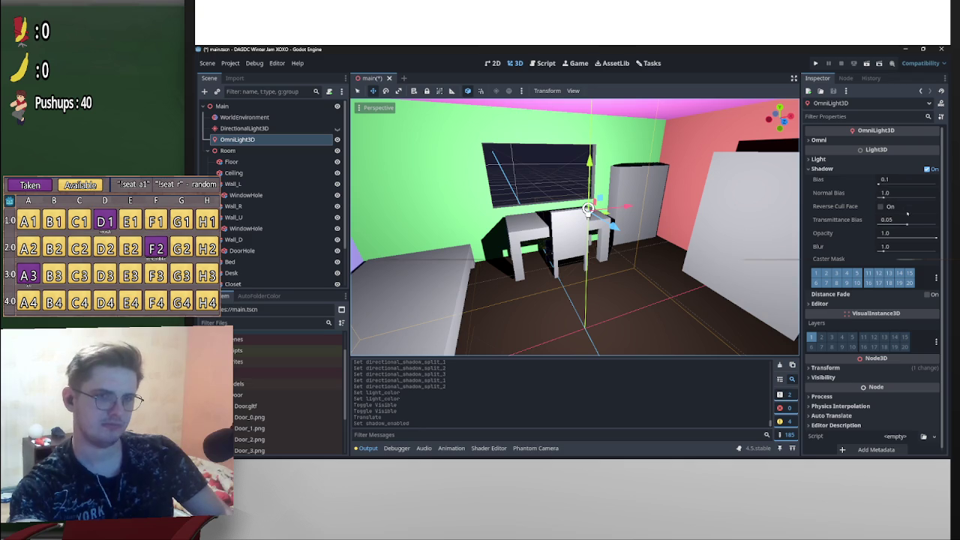
left_click(819, 159)
left_click(819, 140)
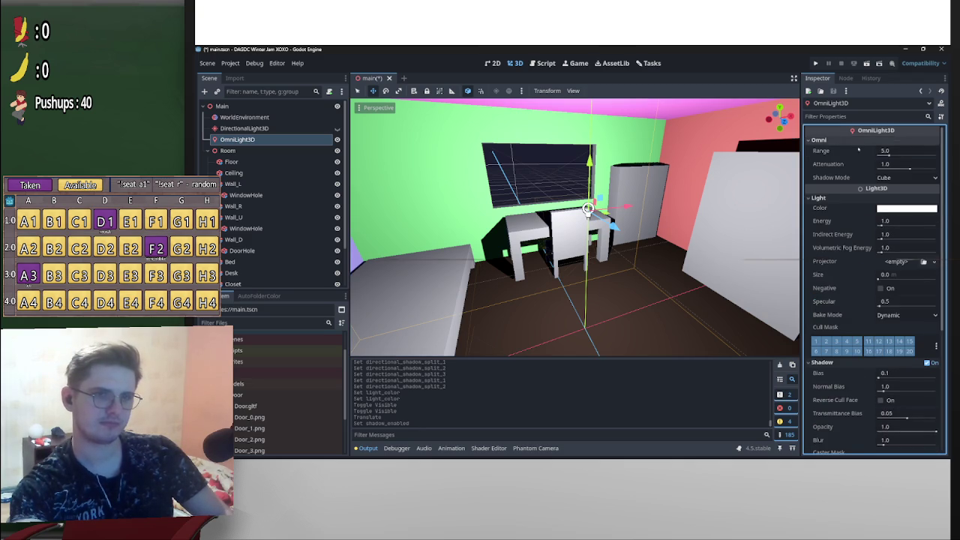
left_click_drag(888, 153, 909, 168)
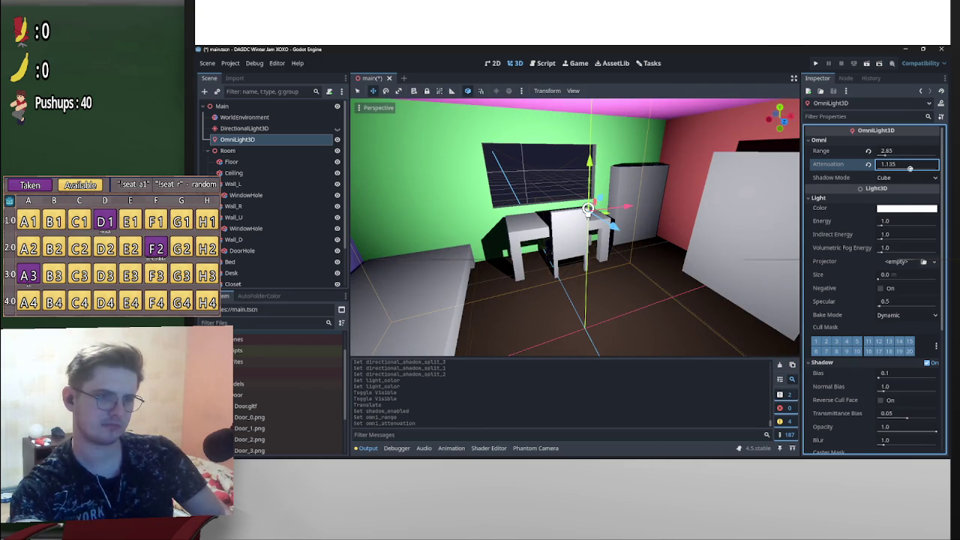
Tint the omni light muted warm grey #94877d with Energy 1.21 and Range 3.01
left_click(910, 207)
left_click(904, 208)
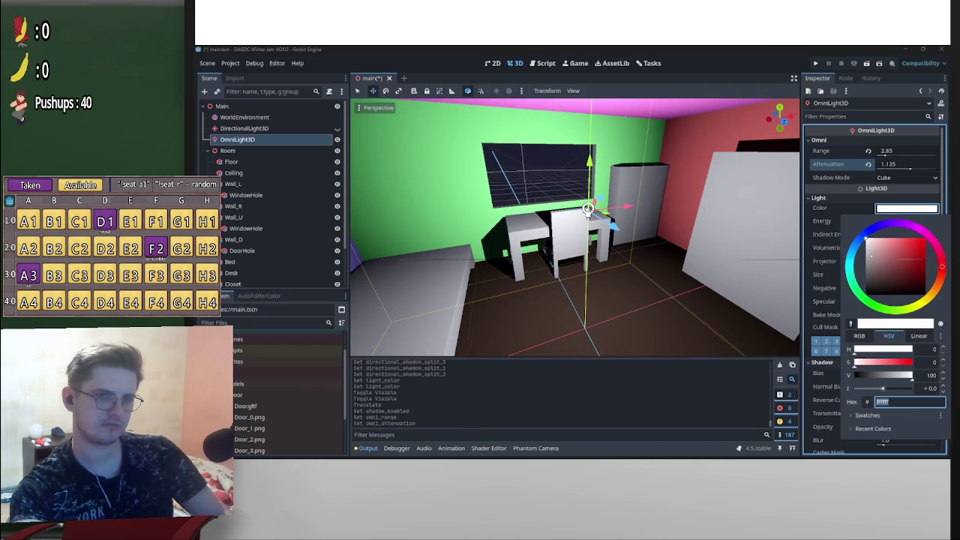
left_click(938, 287)
left_click_drag(880, 256, 875, 262)
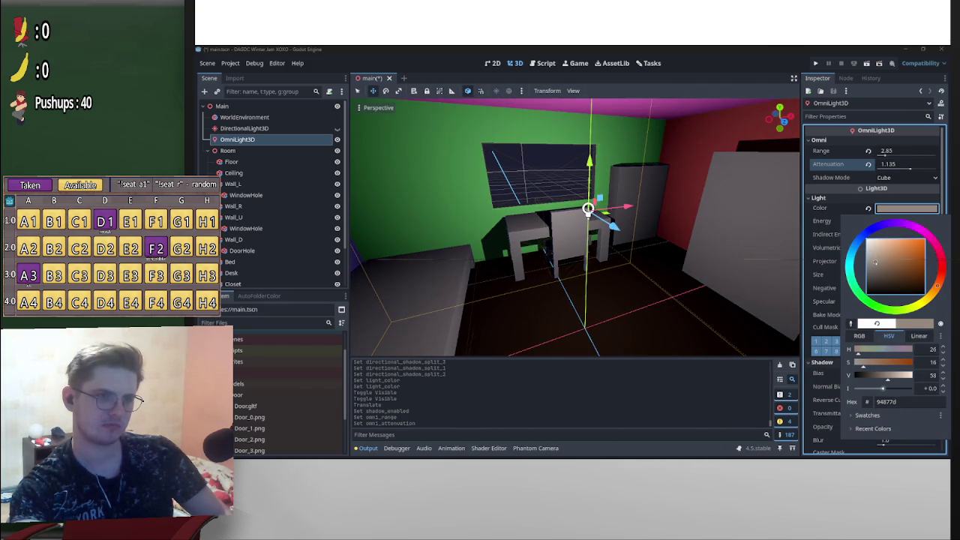
left_click(825, 221)
mouse_move(903, 221)
left_mouse_down()
mouse_move(889, 221)
mouse_move(904, 220)
left_mouse_up()
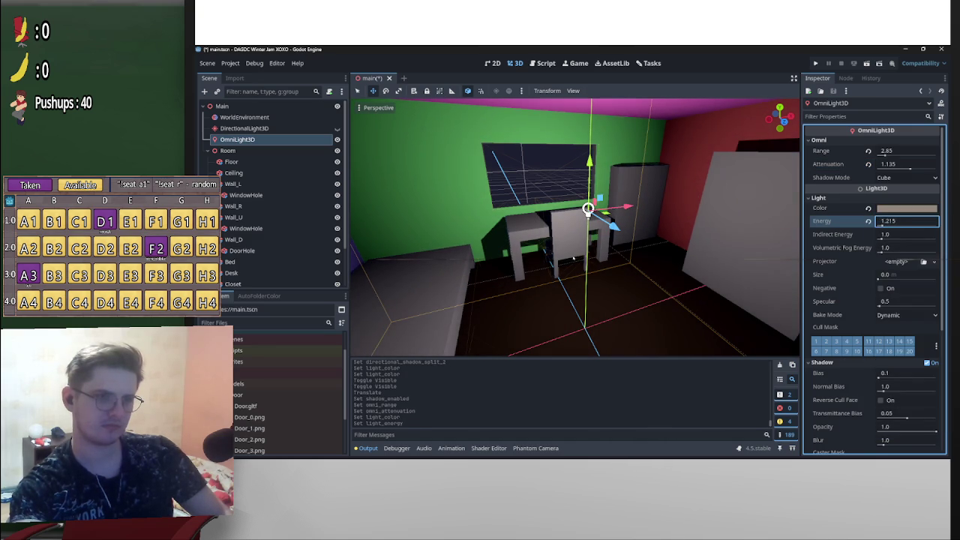
left_click_drag(897, 150, 903, 150)
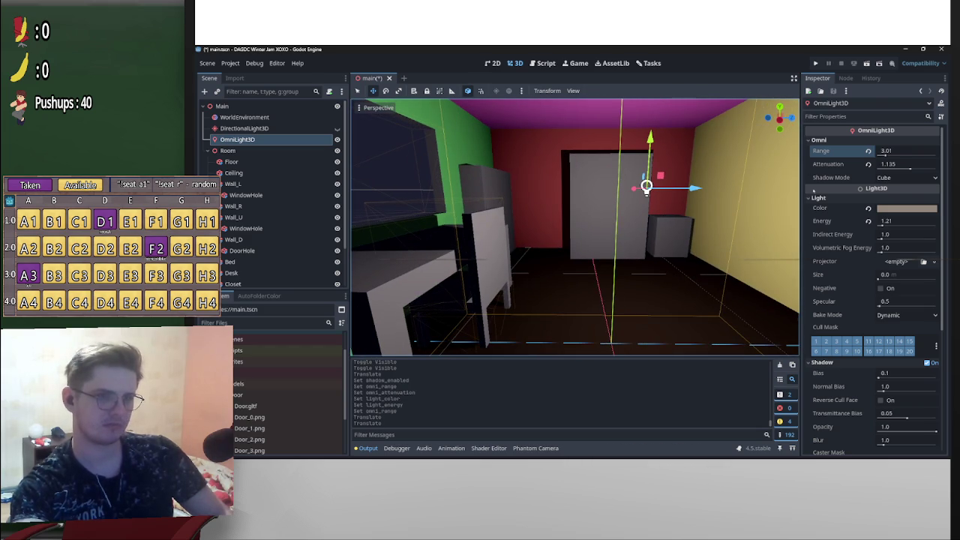
Set the omni light's Indirect Energy 2.42, Specular 0.61, Size 0.055 and Energy 0.67
mouse_move(913, 237)
left_mouse_down()
mouse_move(898, 237)
mouse_move(907, 274)
mouse_move(924, 275)
mouse_move(897, 304)
left_mouse_up()
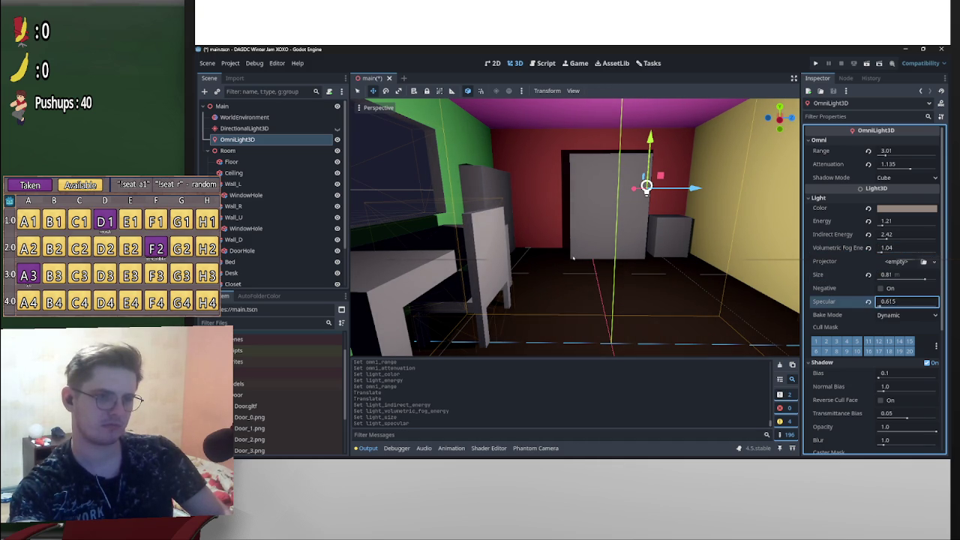
left_click_drag(575, 225, 525, 247)
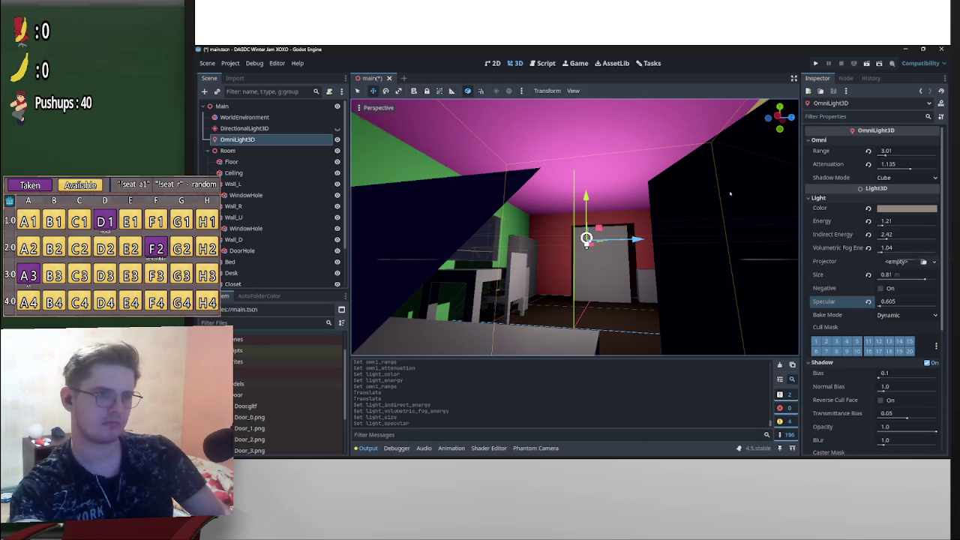
mouse_move(890, 275)
left_mouse_down()
mouse_move(912, 277)
mouse_move(893, 276)
left_mouse_up()
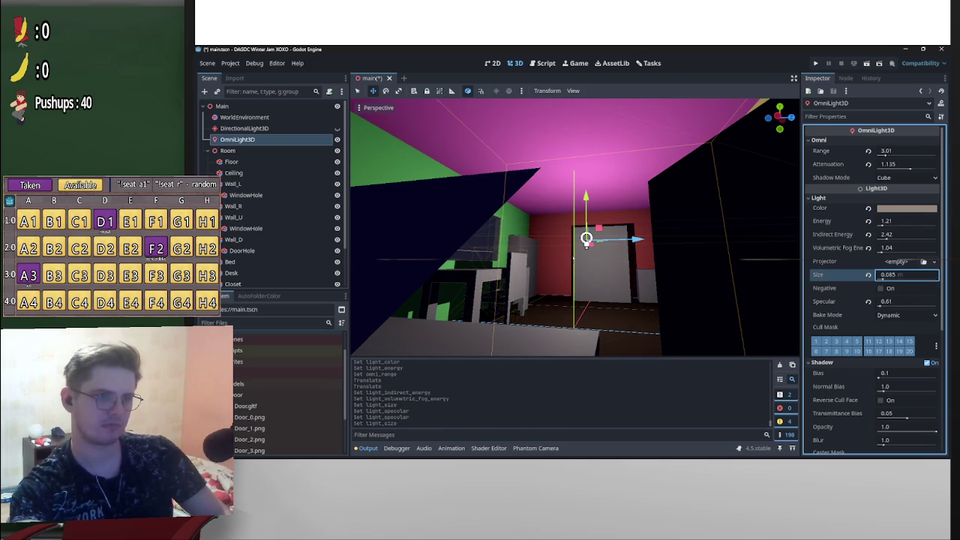
scroll(574, 257, "up", 3)
left_click_drag(900, 221, 889, 220)
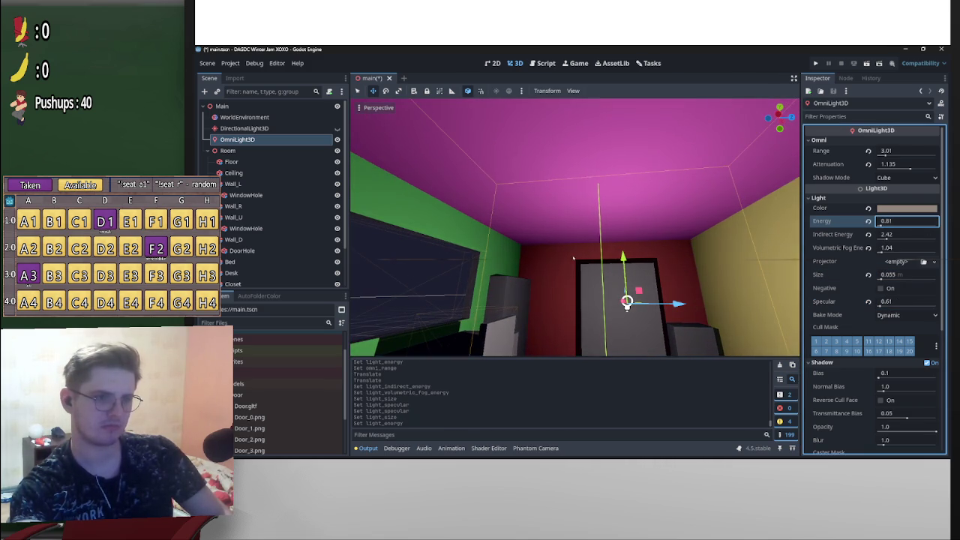
Change the omni light colour to a deeper orange
left_click_drag(574, 259, 574, 259)
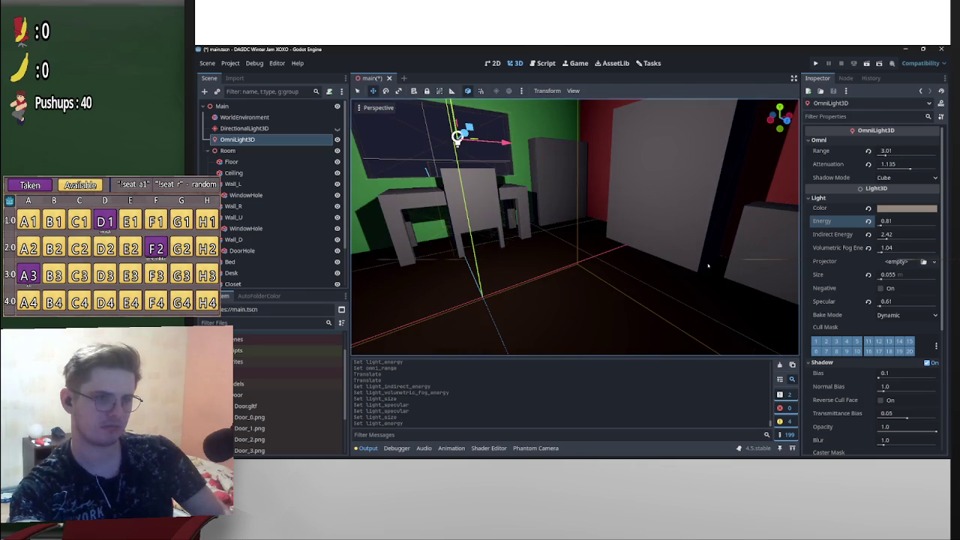
left_click(900, 208)
mouse_move(884, 259)
left_mouse_down()
mouse_move(900, 252)
mouse_move(911, 270)
mouse_move(903, 255)
mouse_move(909, 266)
mouse_move(887, 257)
left_mouse_up()
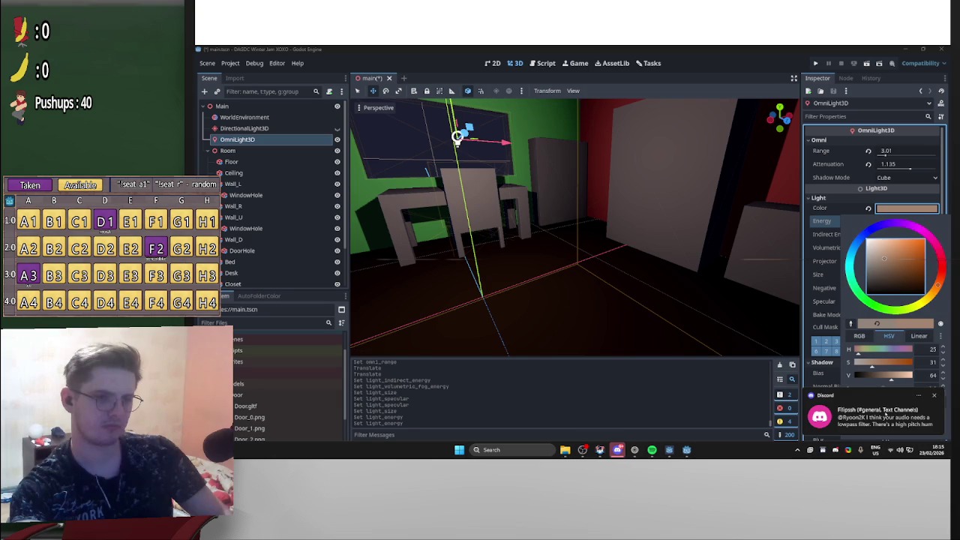
left_click(854, 394)
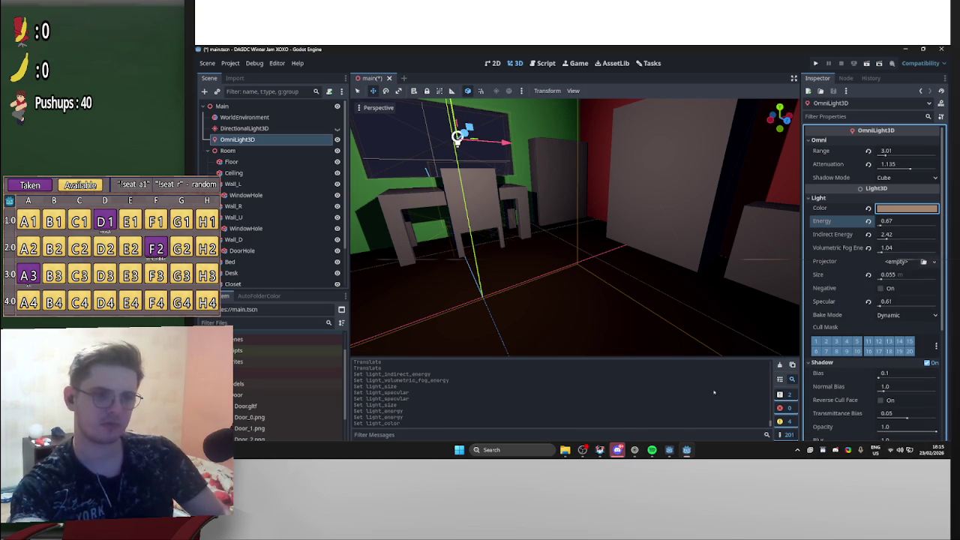
Bring up the GodotDeck stream control deck from the taskbar
mouse_move(921, 449)
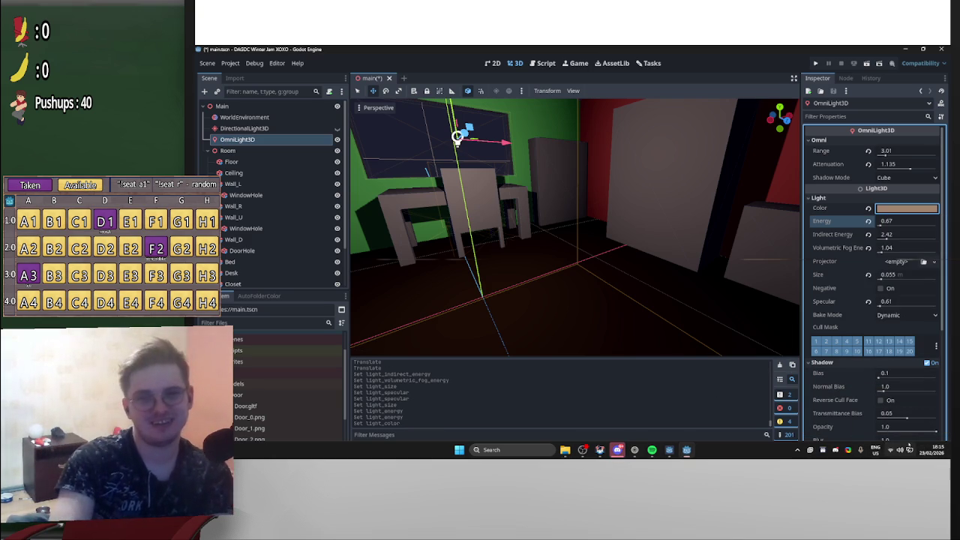
mouse_move(669, 450)
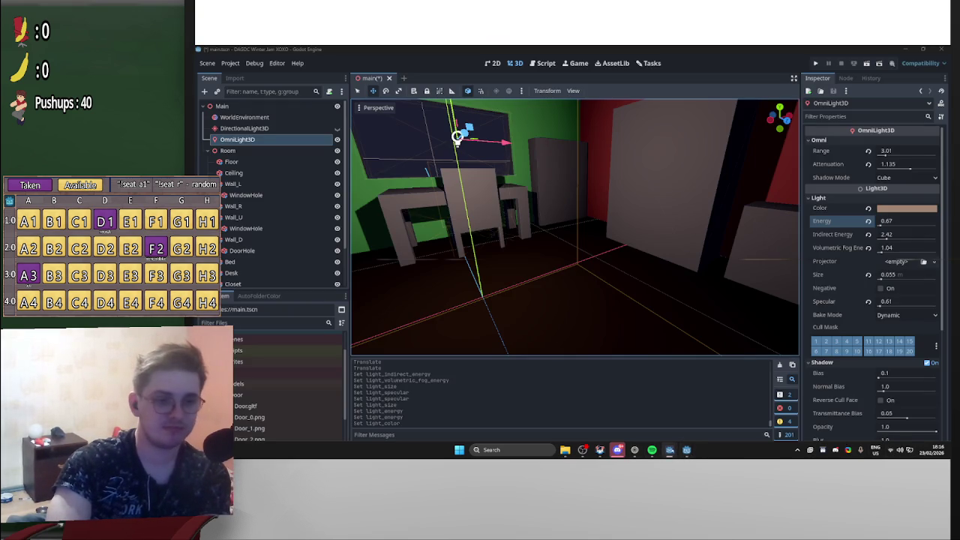
left_click(675, 452)
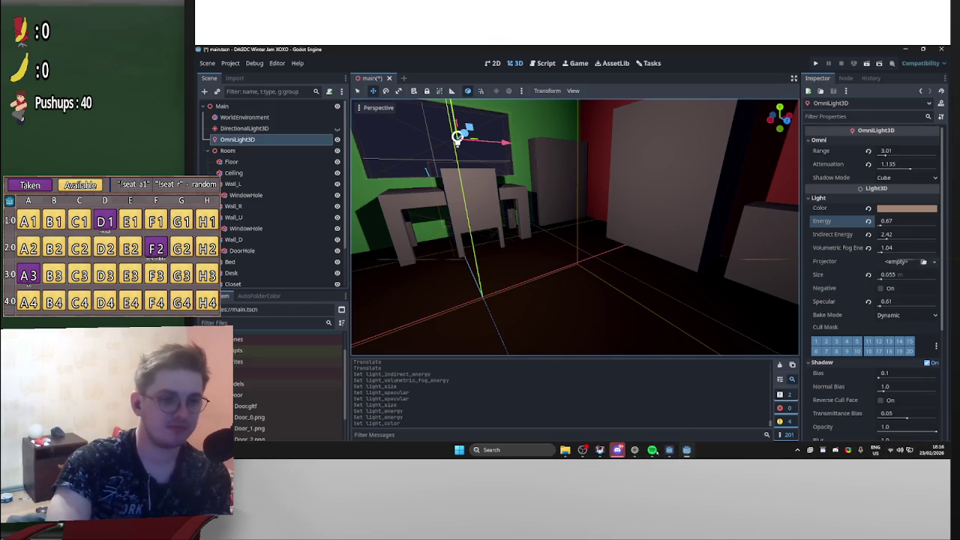
left_click(600, 451)
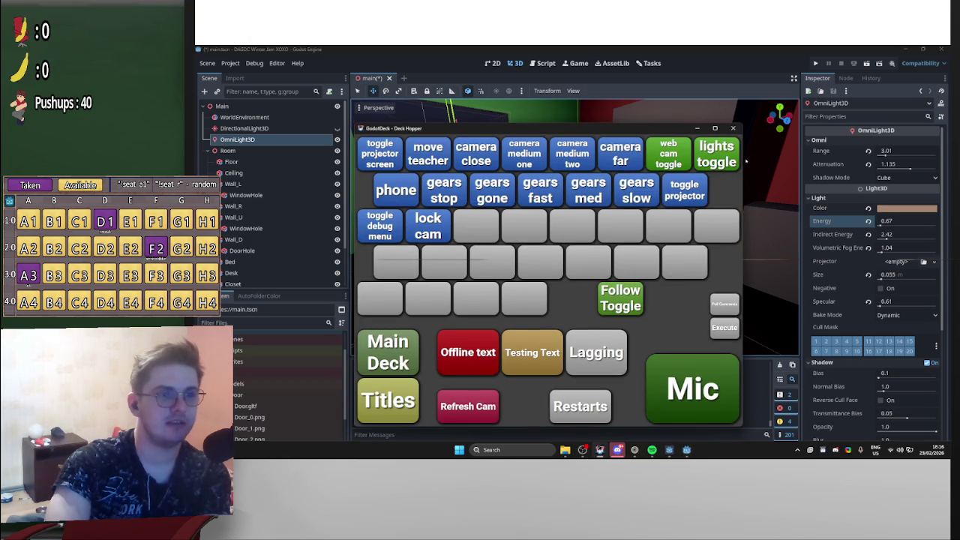
Toggle the stream lights on, switch to the close camera shot, then hide the deck
left_click(716, 158)
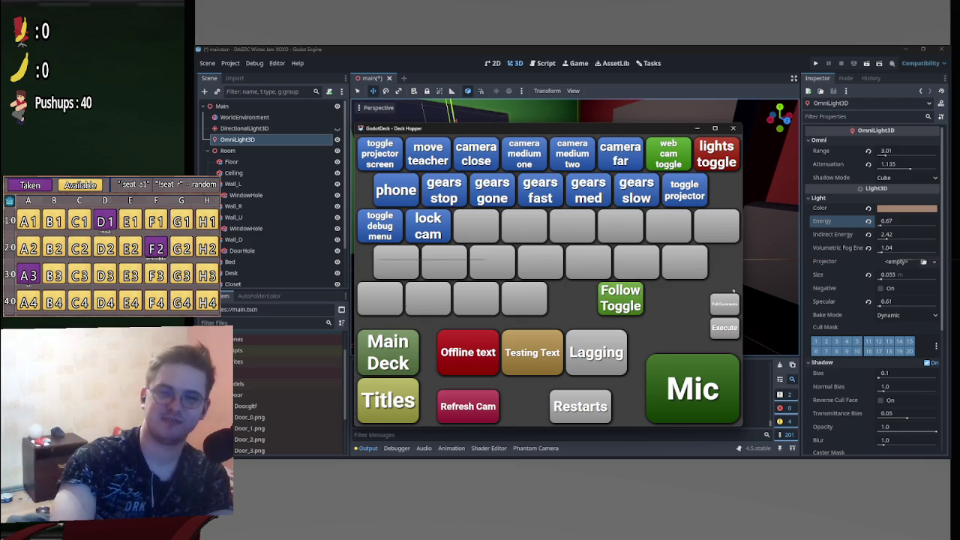
left_click(475, 147)
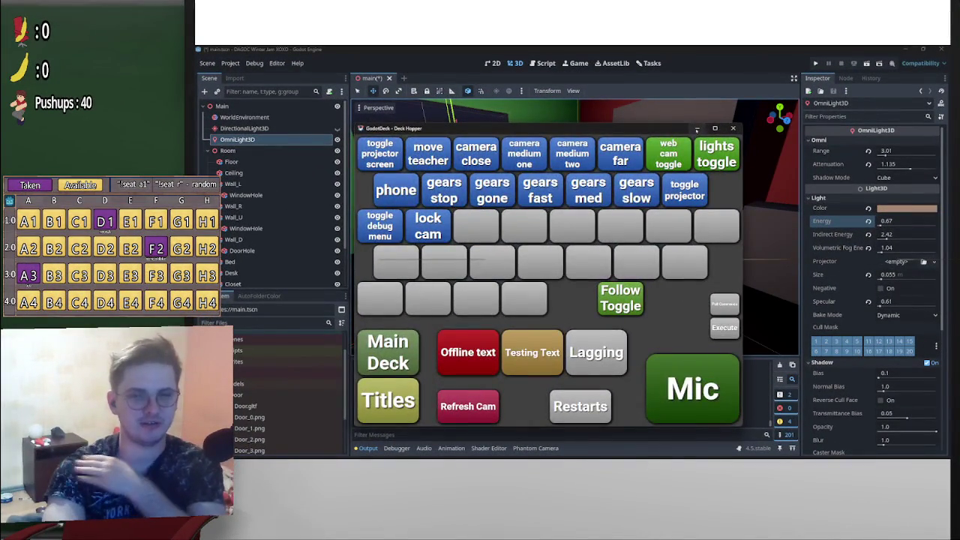
left_click(696, 129)
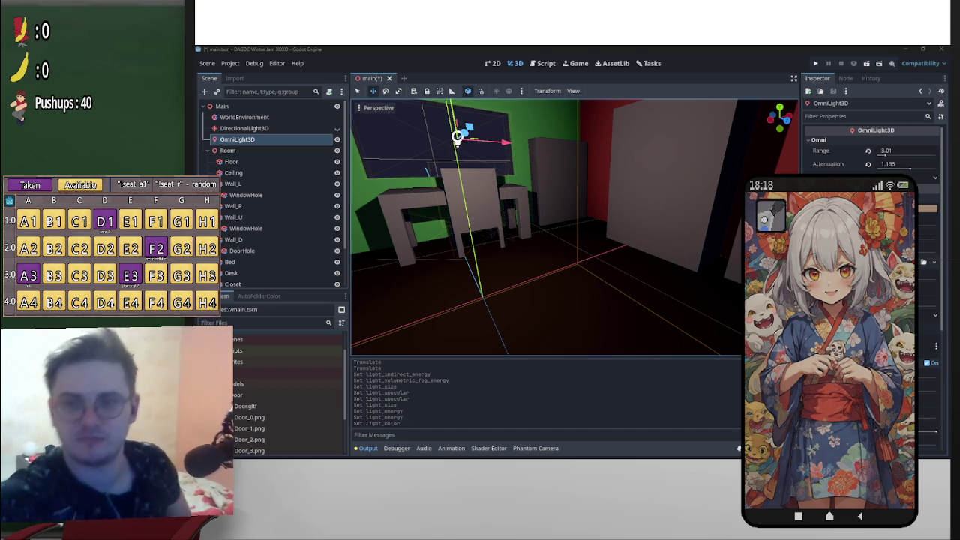
Lower the omni light slightly and set its Range to 2.82 and Attenuation to 0.87
mouse_move(654, 273)
left_mouse_down()
mouse_move(574, 258)
mouse_move(559, 274)
mouse_move(548, 269)
left_mouse_up()
left_click(928, 234)
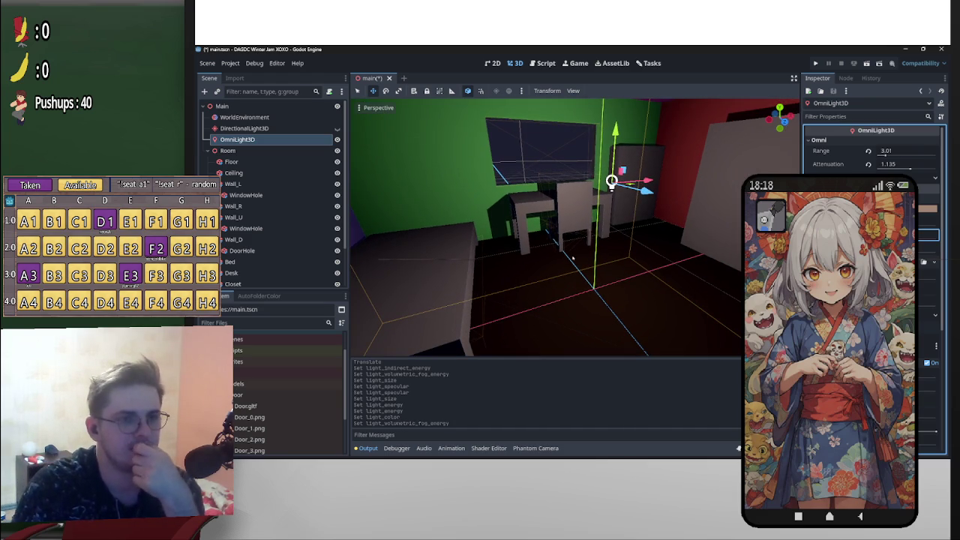
key("Return")
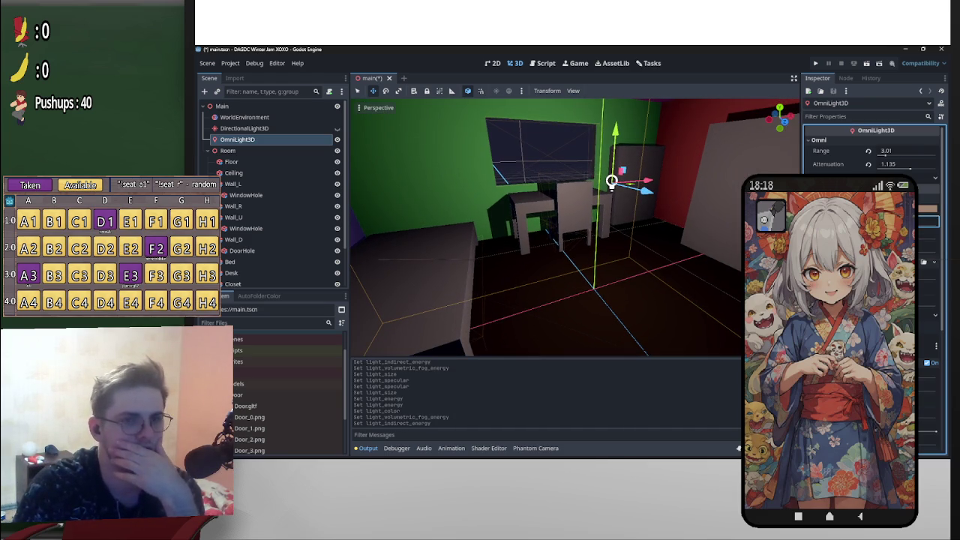
left_click(929, 222)
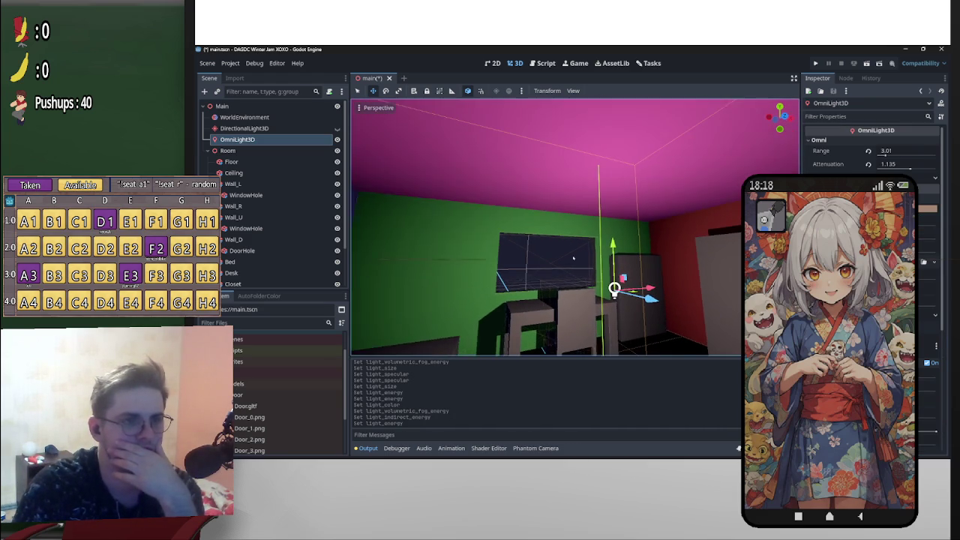
left_click_drag(614, 240, 608, 255)
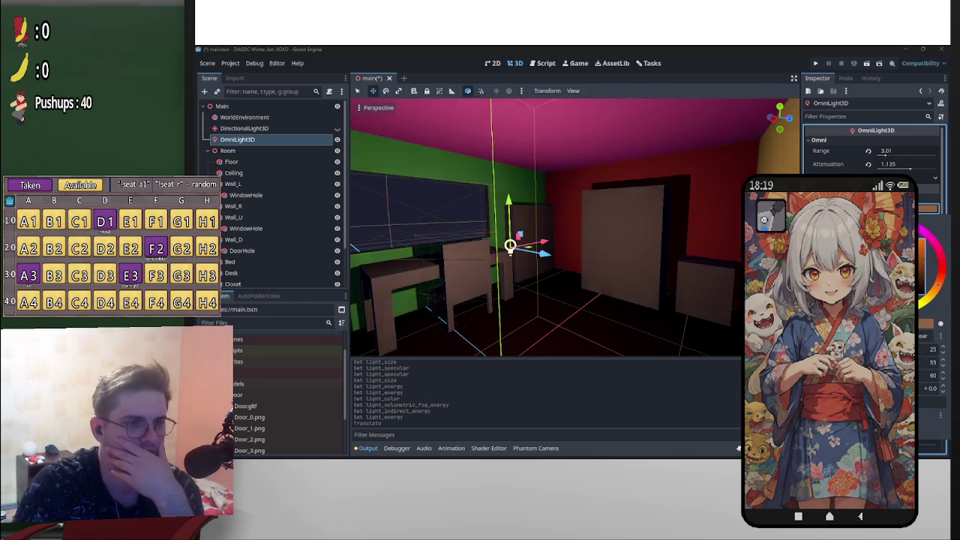
left_click_drag(574, 258, 574, 258)
mouse_move(887, 163)
left_mouse_down()
mouse_move(906, 163)
mouse_move(889, 163)
mouse_move(883, 151)
left_mouse_up()
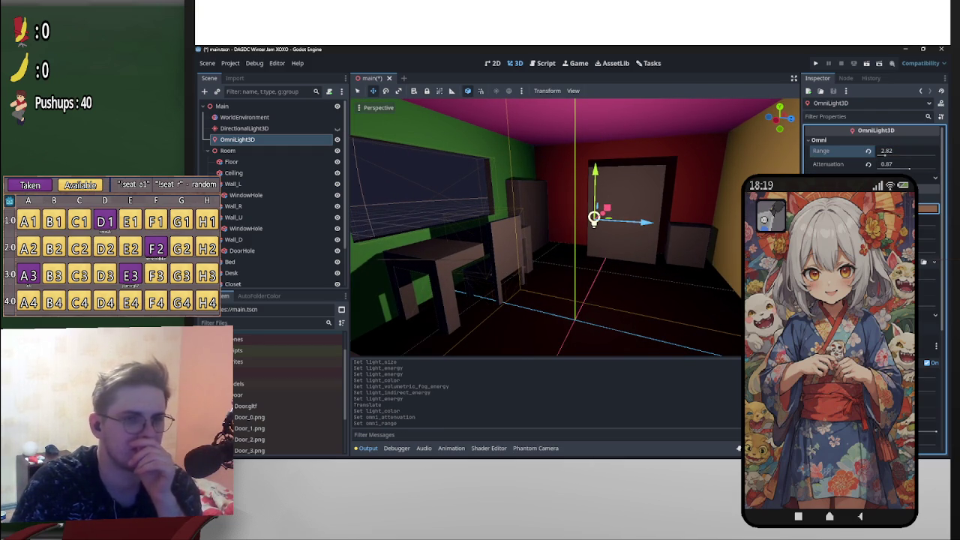
Retint the omni light a lighter tan and enter Energy 0.335
left_click(929, 209)
mouse_move(876, 248)
left_mouse_down()
mouse_move(870, 285)
mouse_move(723, 284)
mouse_move(738, 448)
left_mouse_up()
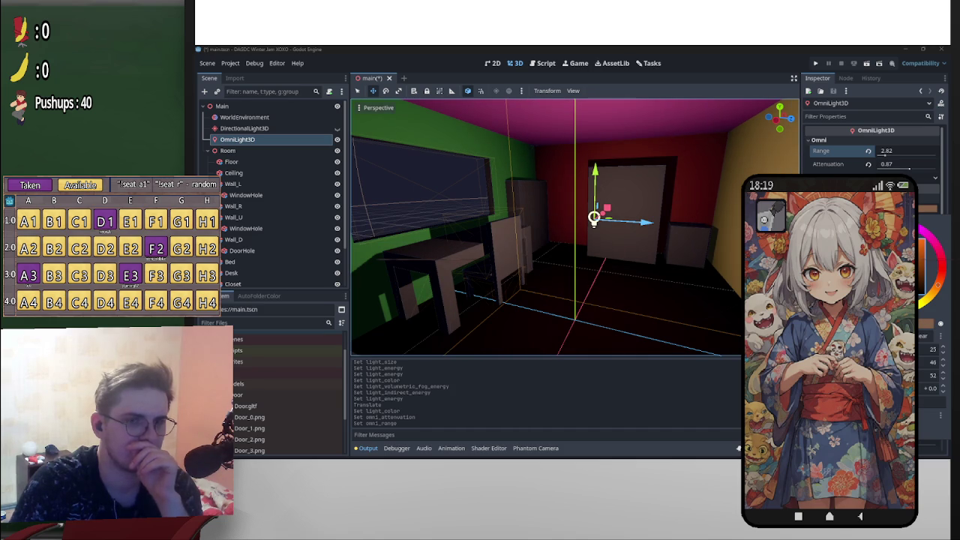
left_click(738, 448)
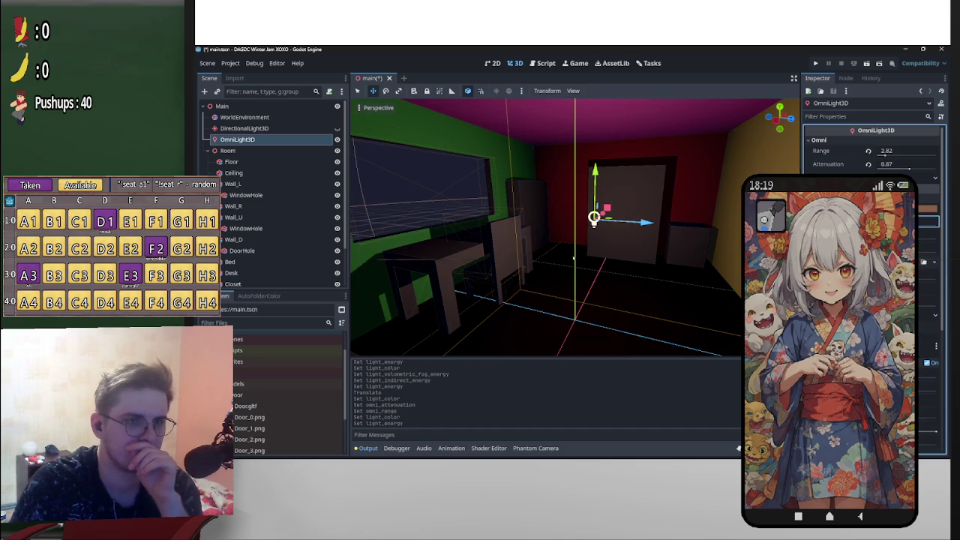
left_click(885, 221)
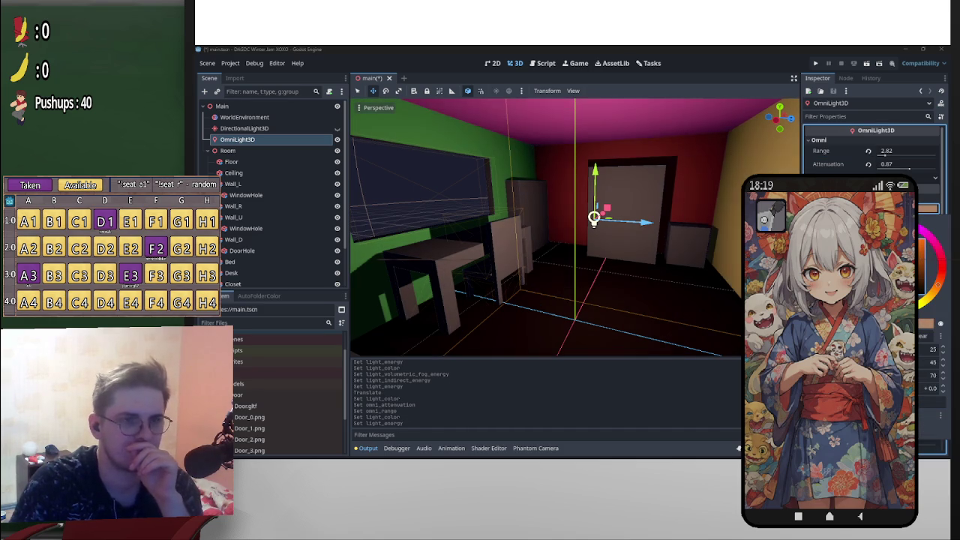
left_click(906, 220)
type("0.335")
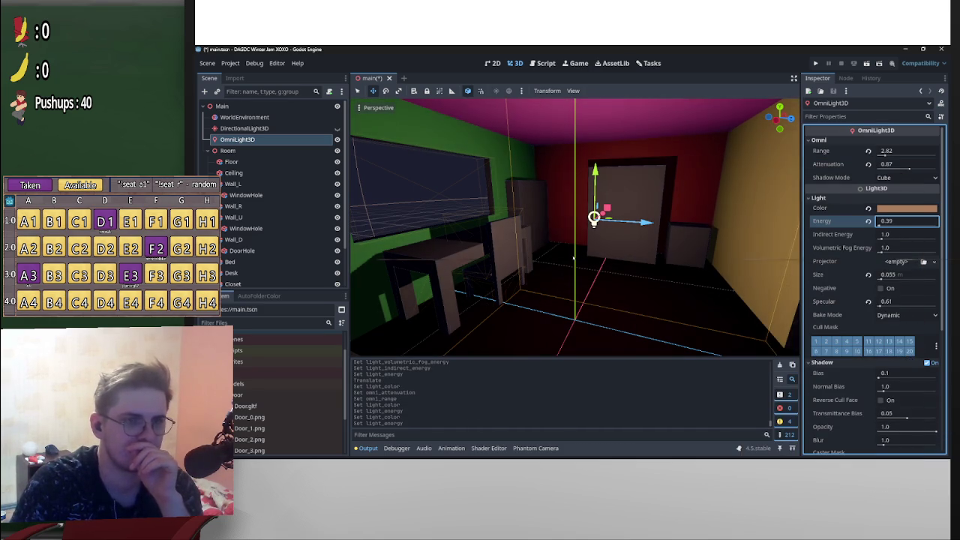
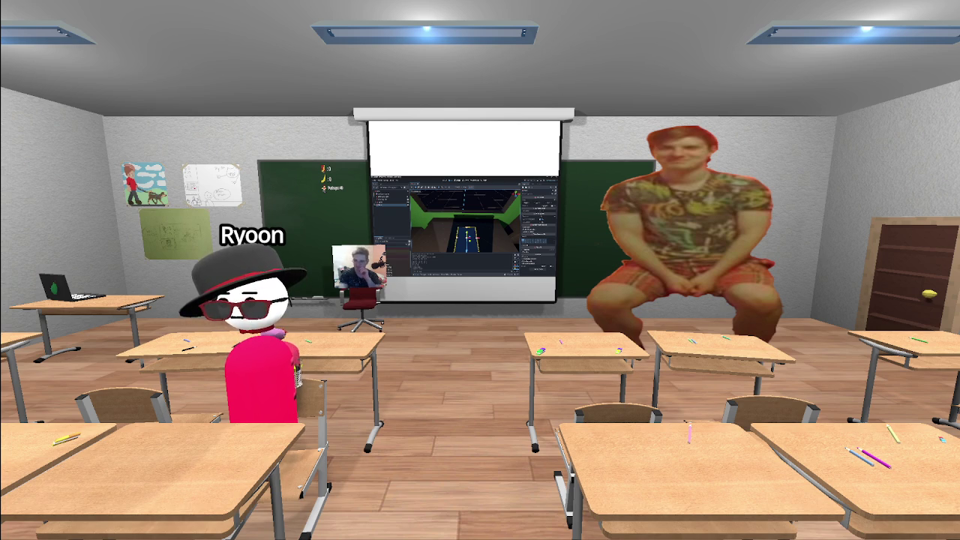
Zoom the camera out to a wide overhead view of all desks and avatars
scroll(497, 433, "down", 5)
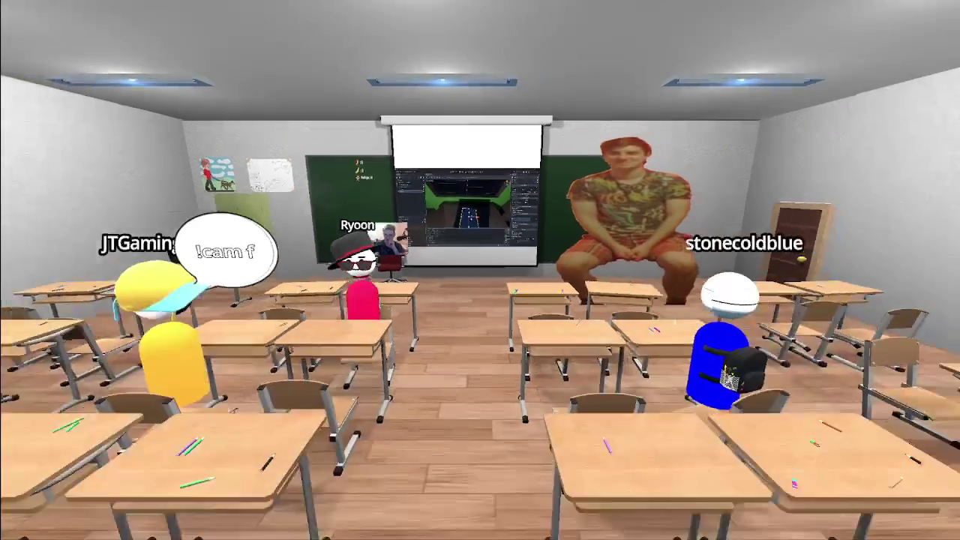